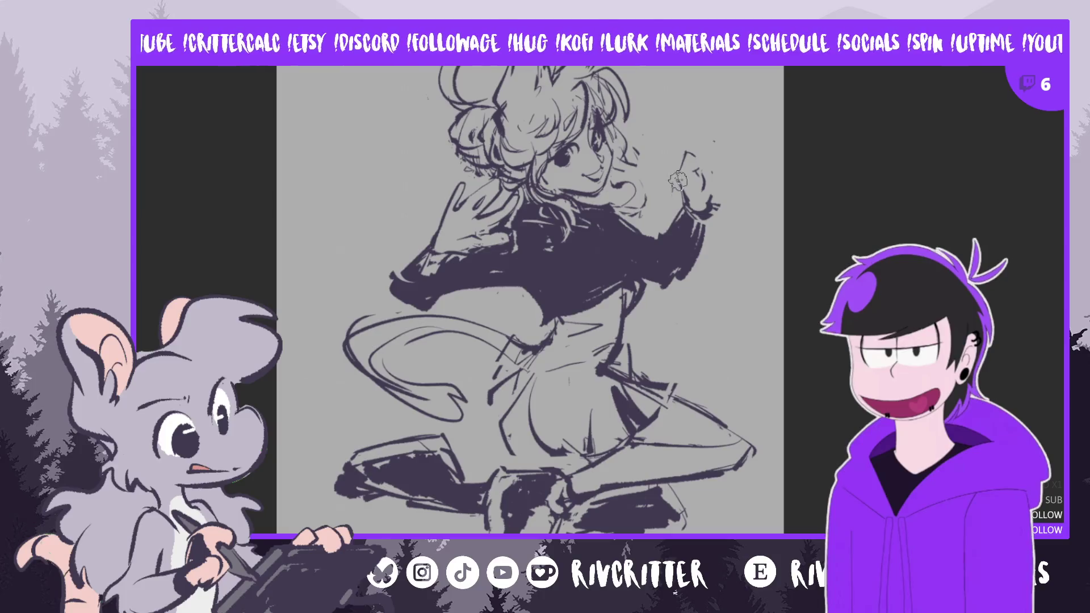
Block in the raised fist beside the girl's head with rough sketch strokes
mouse_move(656, 151)
mouse_down()
mouse_move(677, 175)
mouse_move(683, 147)
mouse_up()
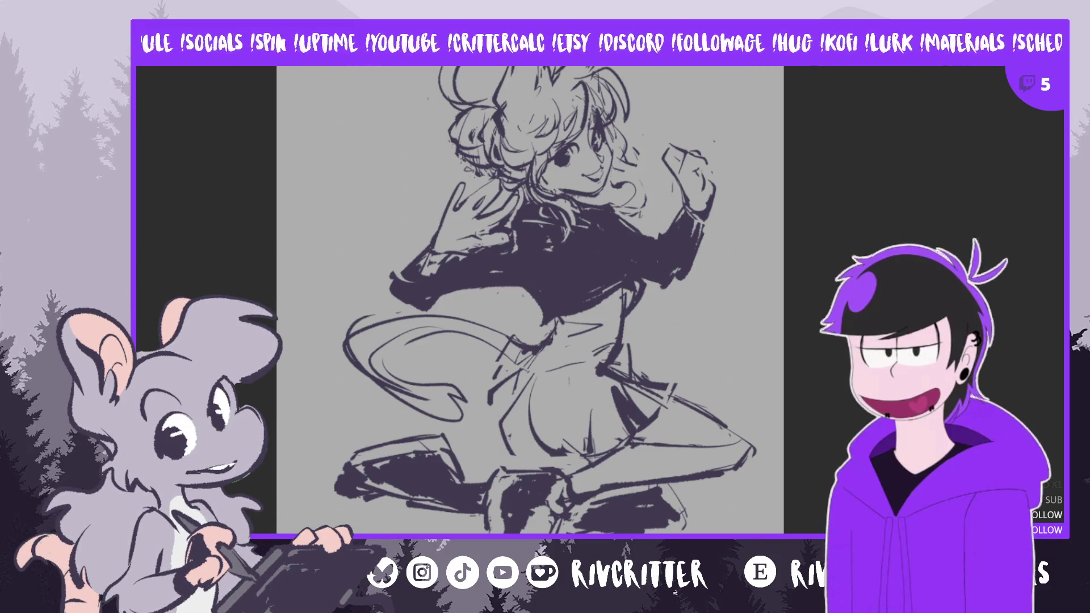
Redraw the raised fist with fresh, cleaner outline strokes
mouse_move(665, 148)
mouse_down()
mouse_move(689, 166)
mouse_move(688, 194)
mouse_up()
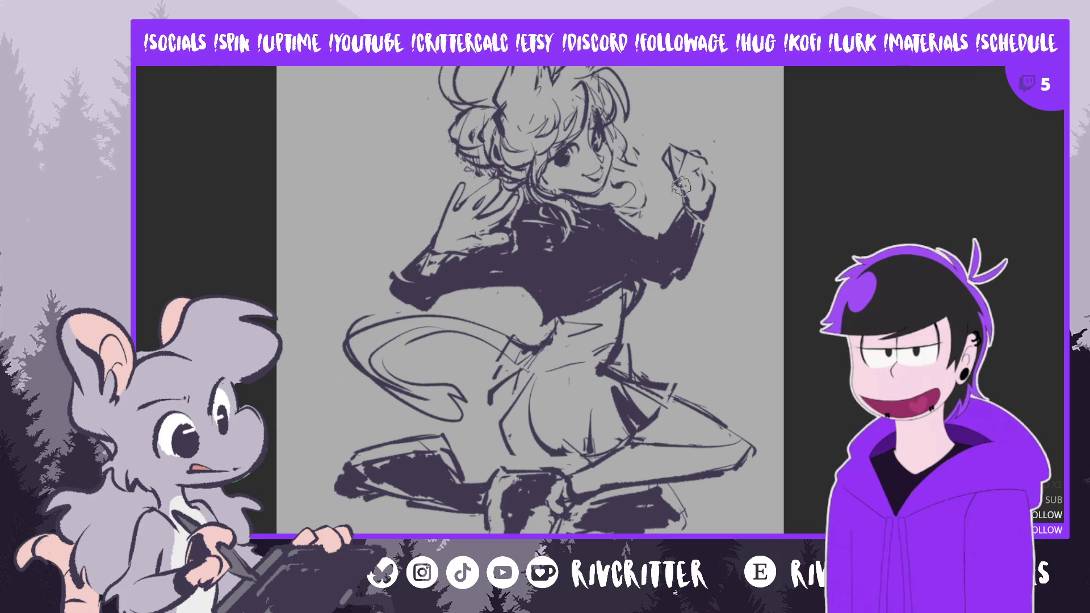
mouse_move(665, 146)
mouse_down()
mouse_move(675, 192)
mouse_move(700, 176)
mouse_move(673, 178)
mouse_up()
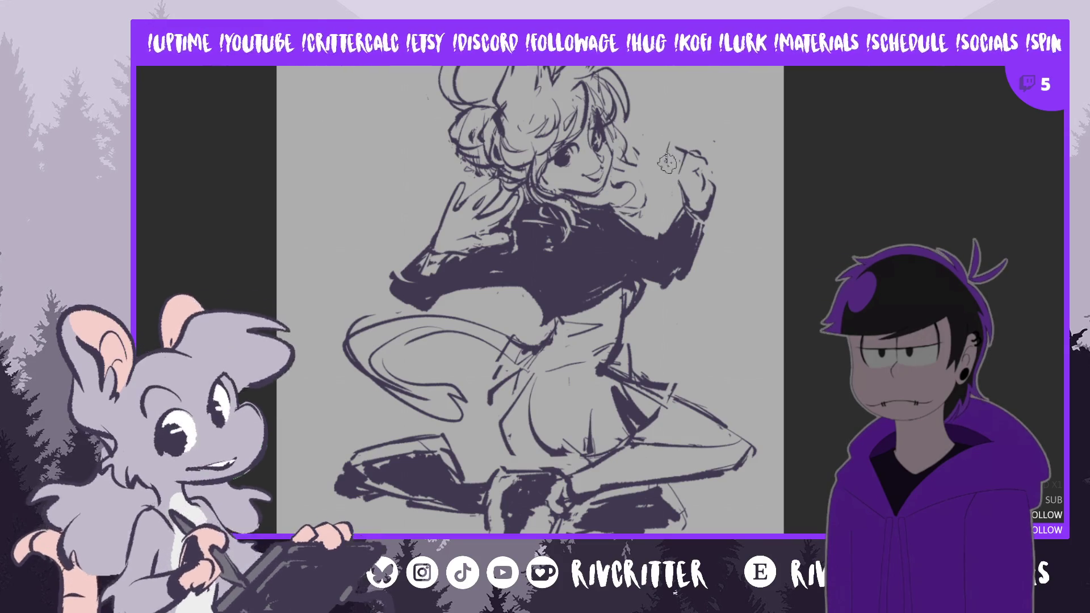
drag(666, 146, 694, 203)
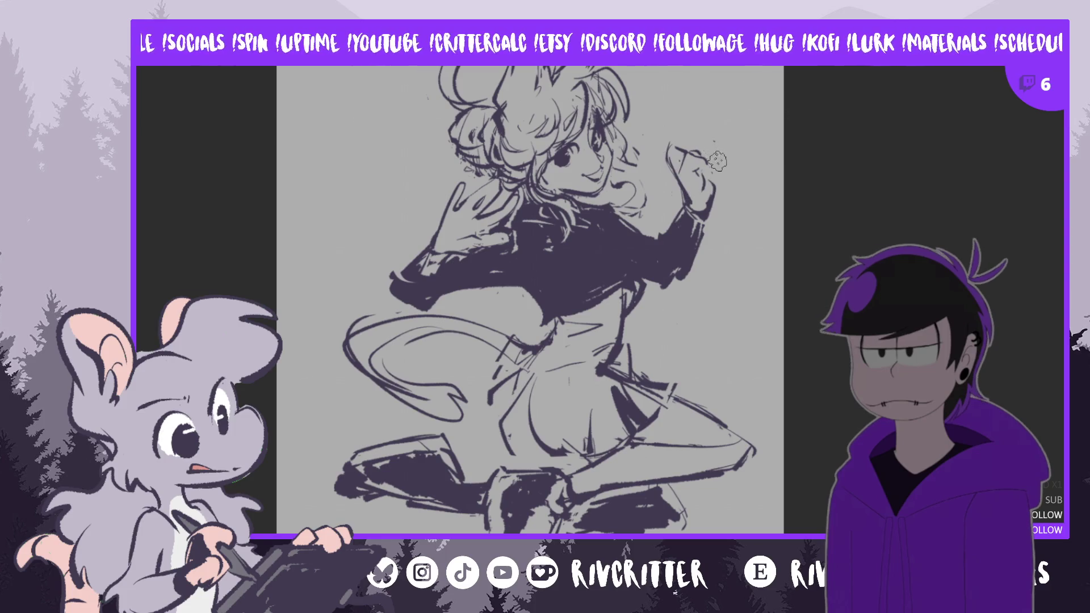
Firm up the raised fist's outline and mirror the canvas view to check it
drag(704, 155, 717, 174)
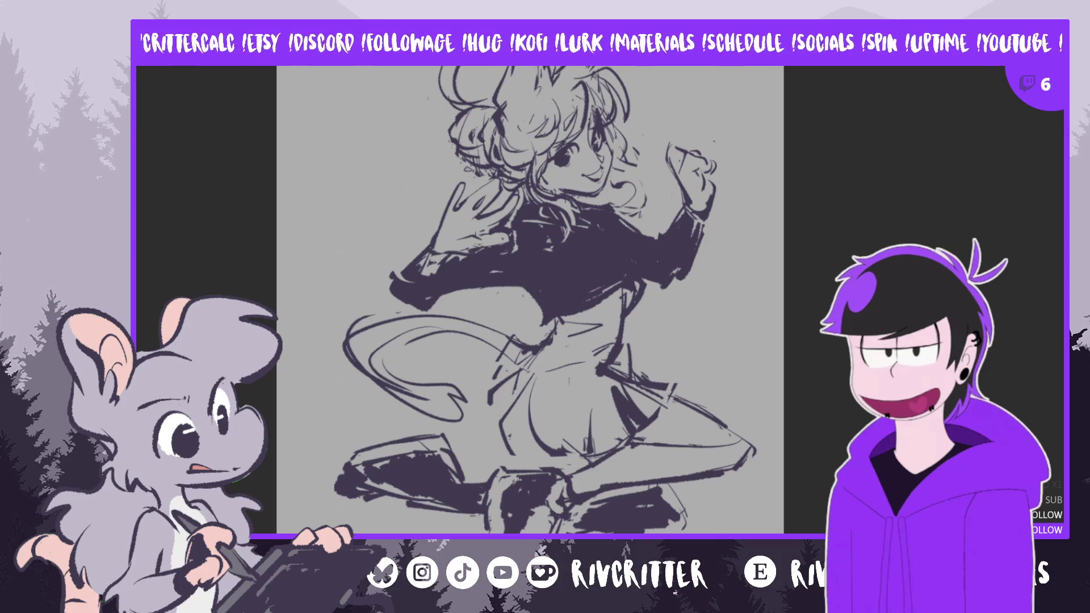
key(h)
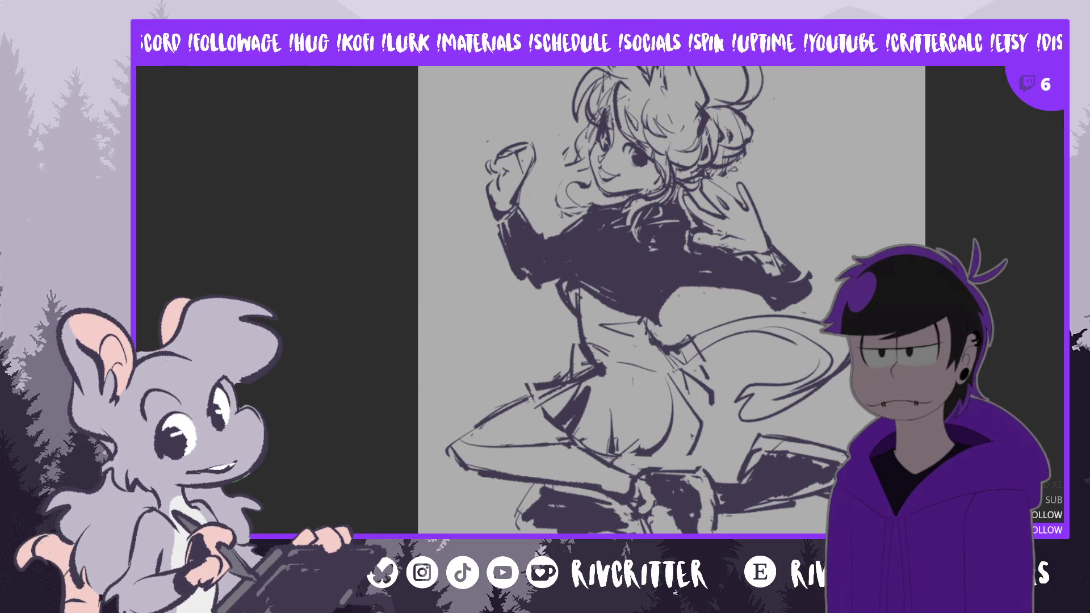
Restore the normal view orientation and rework the raised fist with new strokes
key(m)
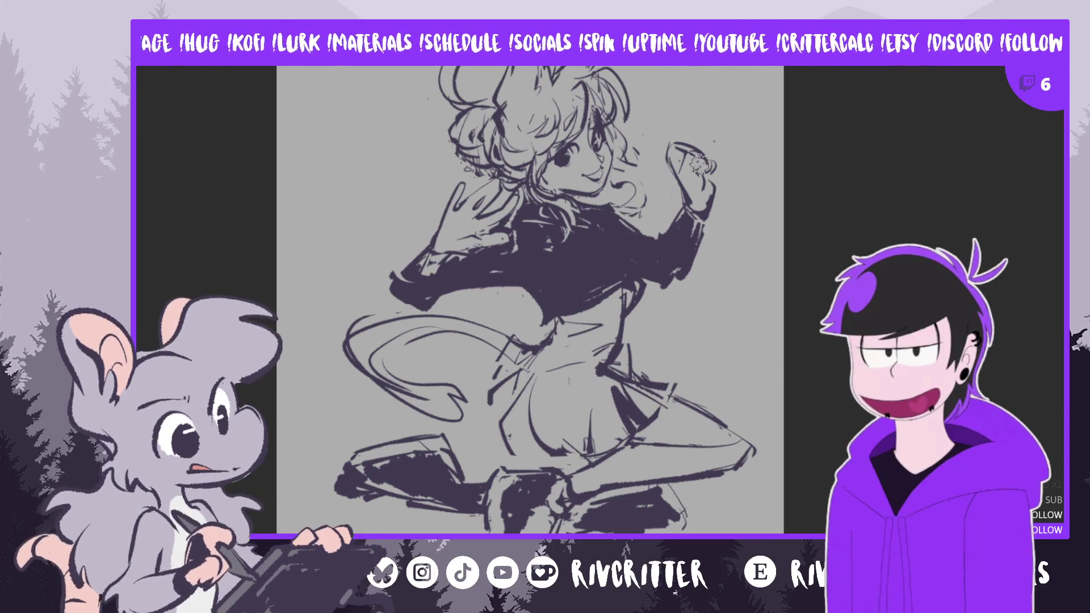
drag(669, 145, 680, 185)
mouse_move(669, 143)
mouse_down()
mouse_move(702, 156)
mouse_move(687, 160)
mouse_up()
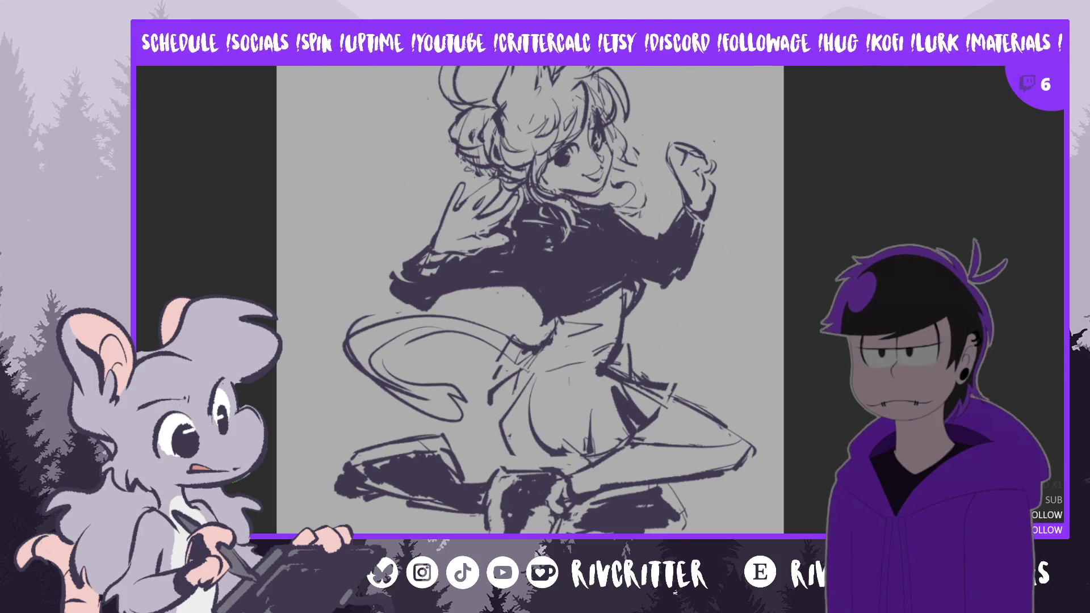
Trace a lasso selection enclosing the girl's head and hair
mouse_move(490, 170)
mouse_down()
mouse_move(656, 285)
mouse_move(652, 336)
mouse_move(625, 317)
mouse_move(560, 370)
mouse_move(535, 326)
mouse_up()
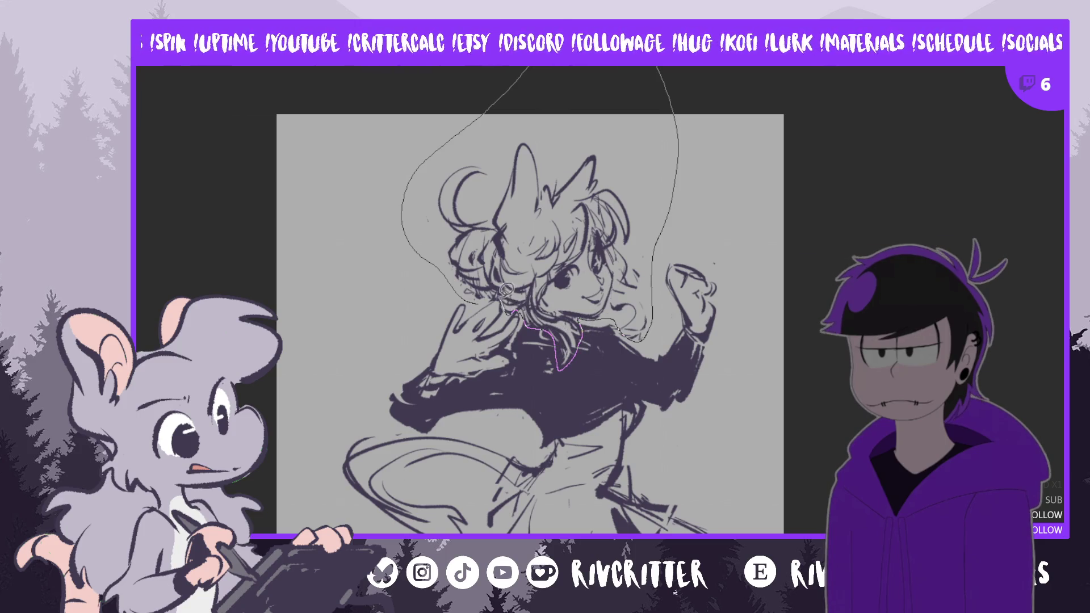
drag(505, 290, 499, 292)
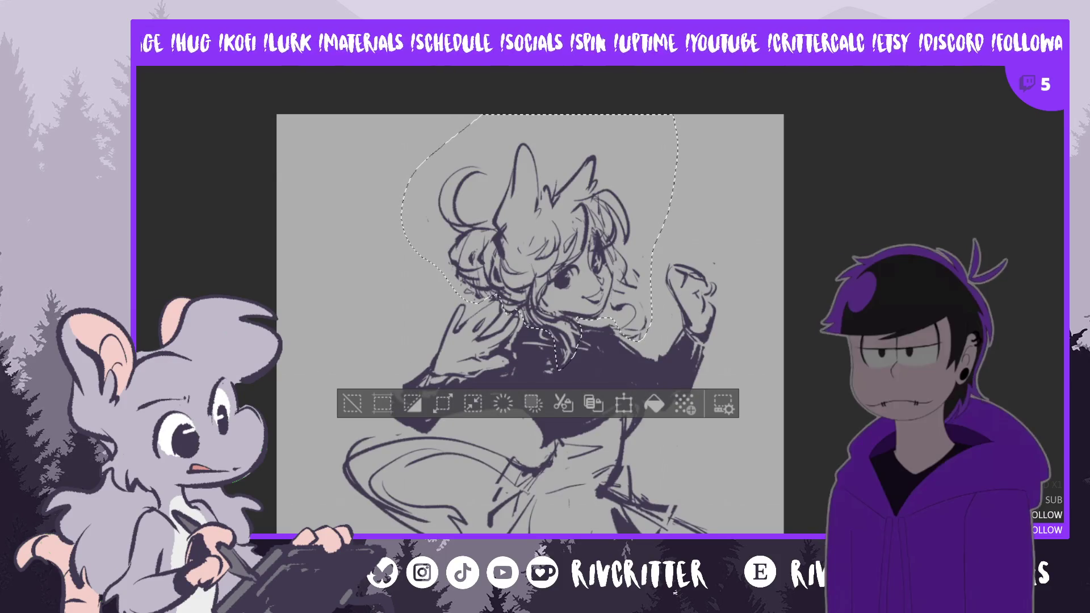
Rotate the head and hair slightly clockwise, nudge it right, check it mirrored and commit the transform
key(ctrl+t)
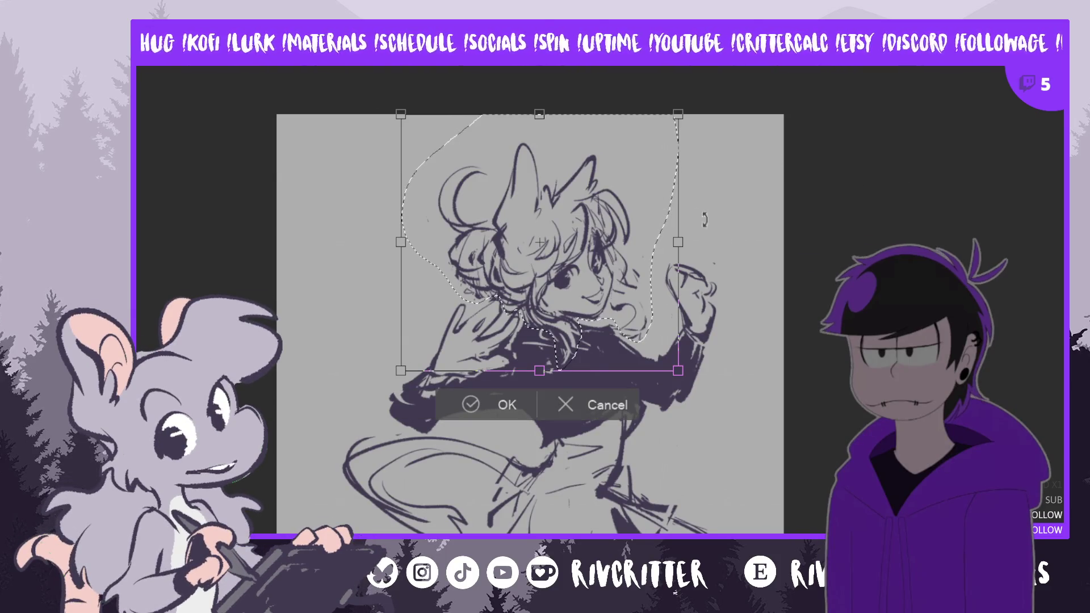
drag(704, 219, 696, 255)
drag(614, 308, 622, 306)
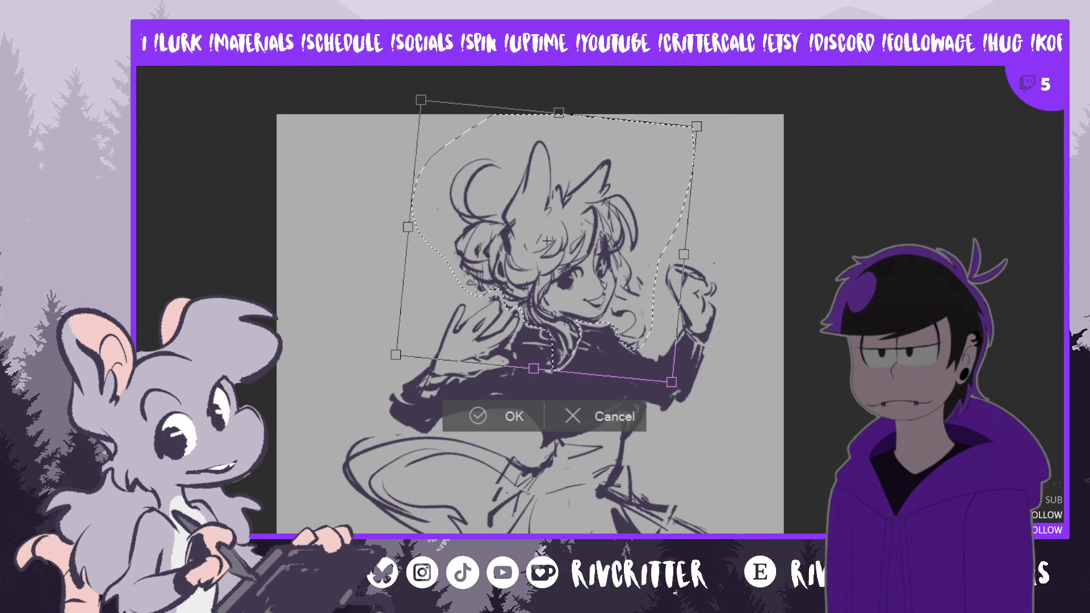
key(h)
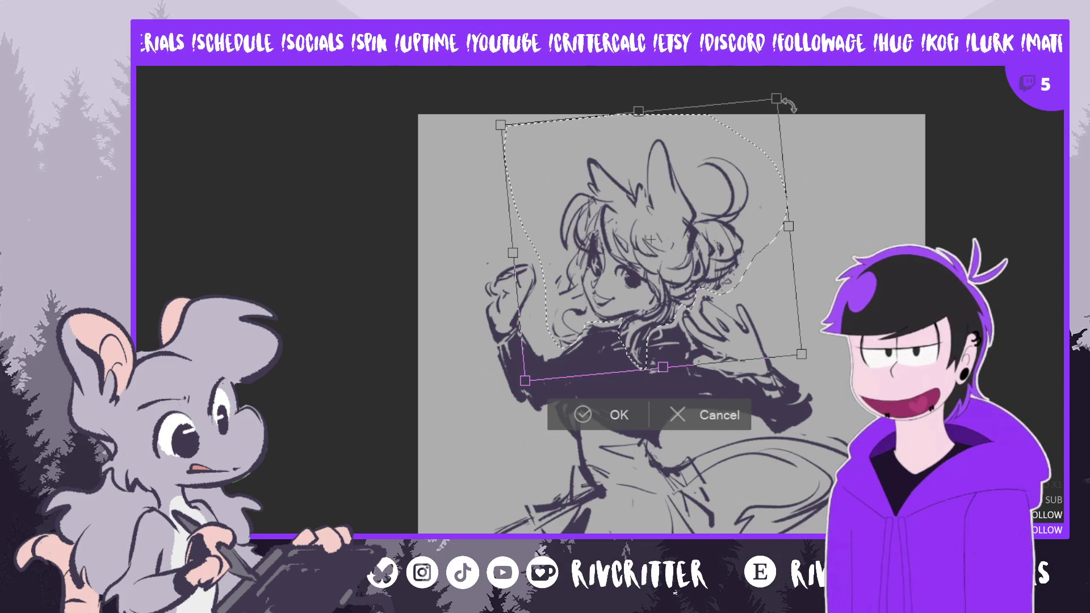
drag(500, 124, 502, 120)
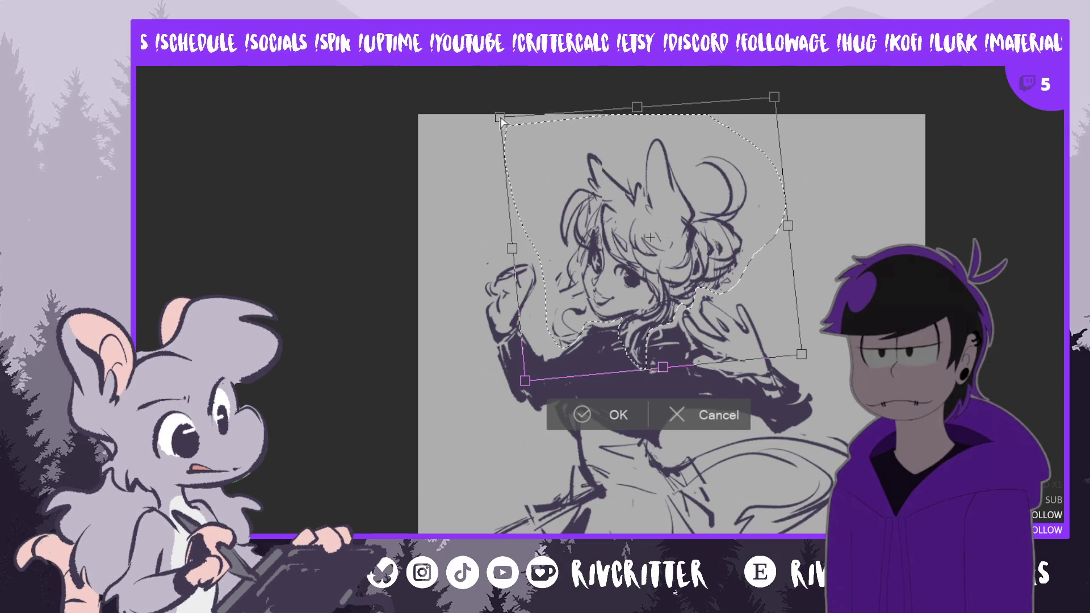
click(601, 413)
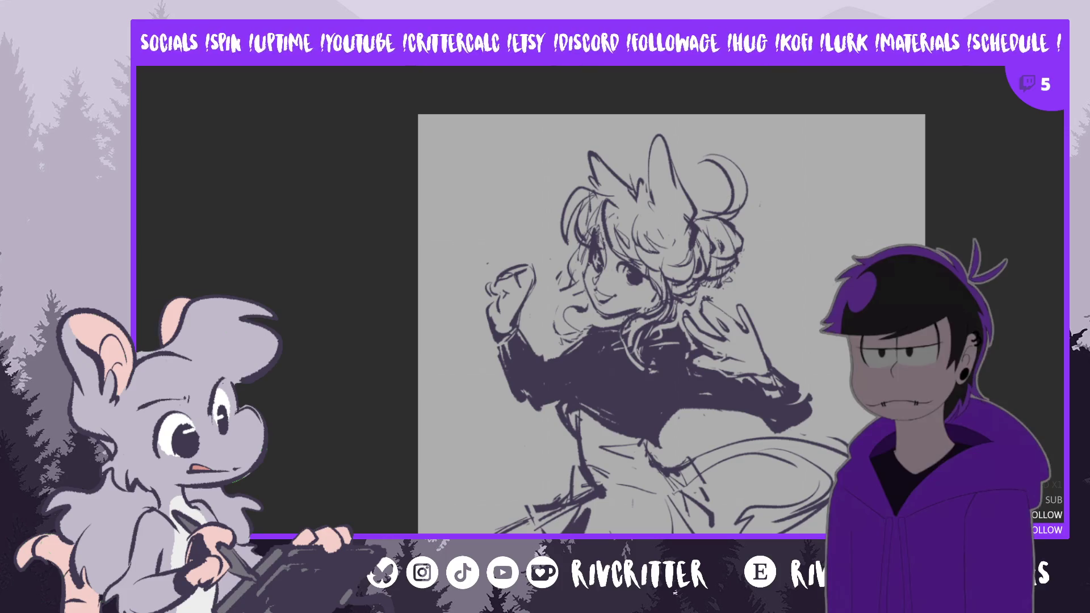
Redraw hair strokes and a small tuft near the ear, undoing misplaced ones
drag(644, 153, 663, 205)
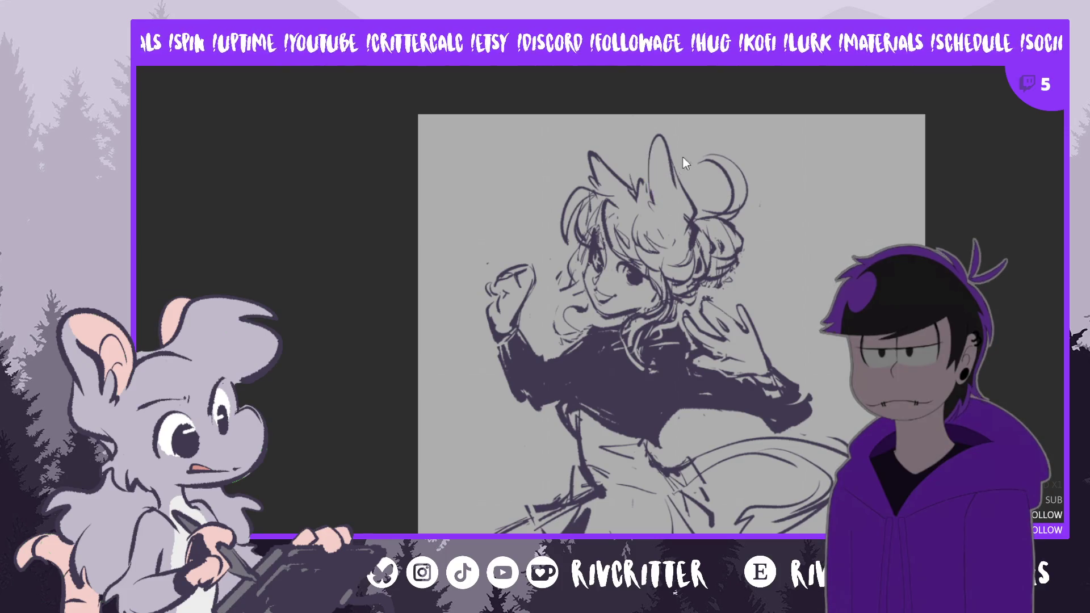
key(ctrl+z)
drag(658, 138, 667, 177)
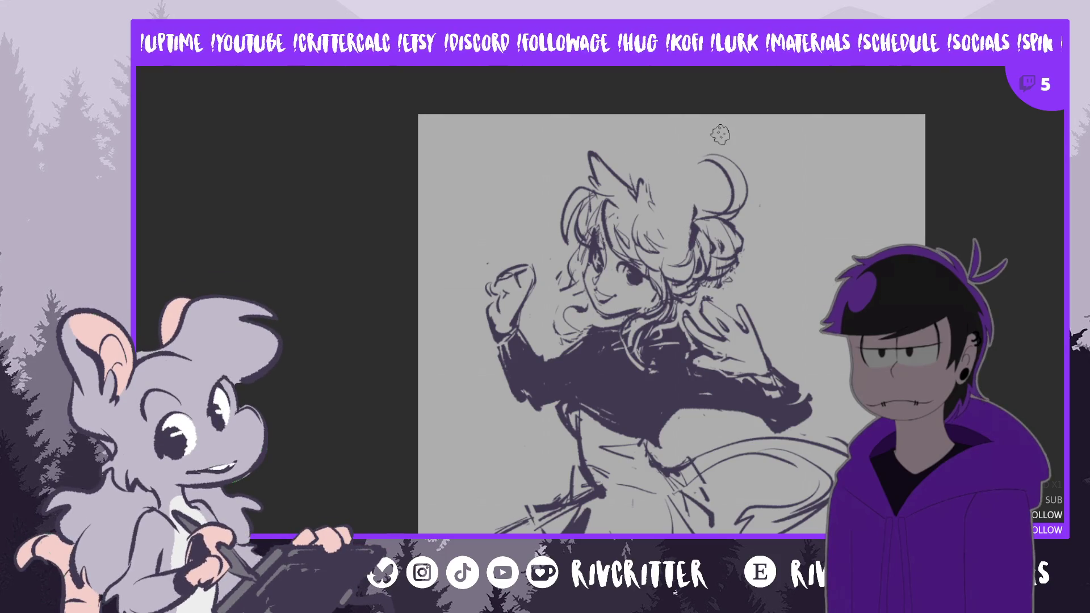
scroll(575, 81, down, 2)
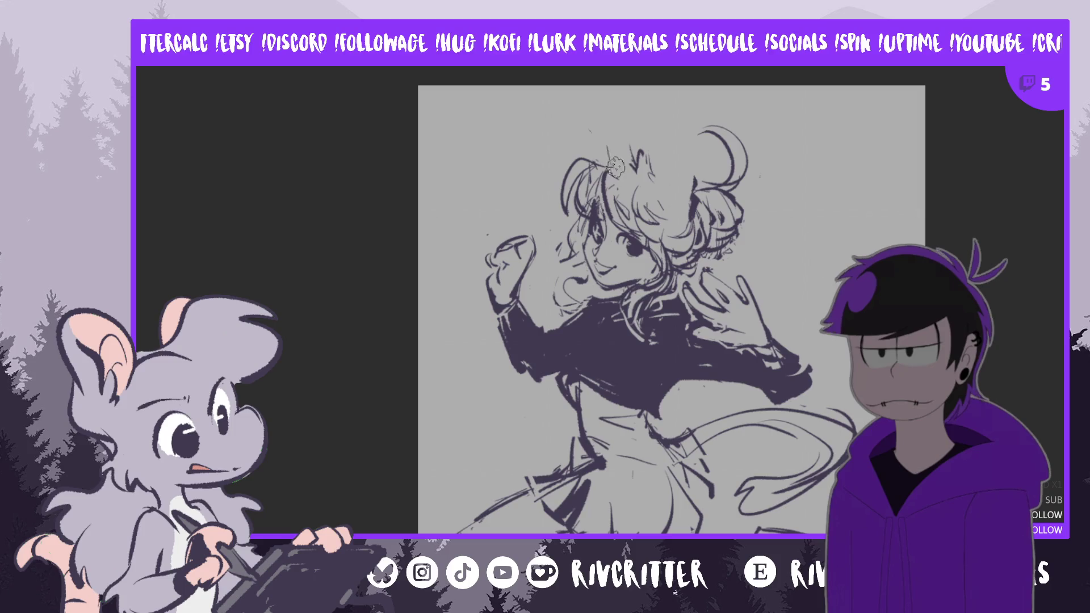
mouse_move(623, 164)
mouse_down()
mouse_move(620, 109)
mouse_move(633, 171)
mouse_up()
key(ctrl+z)
key(ctrl+z)
key(ctrl+z)
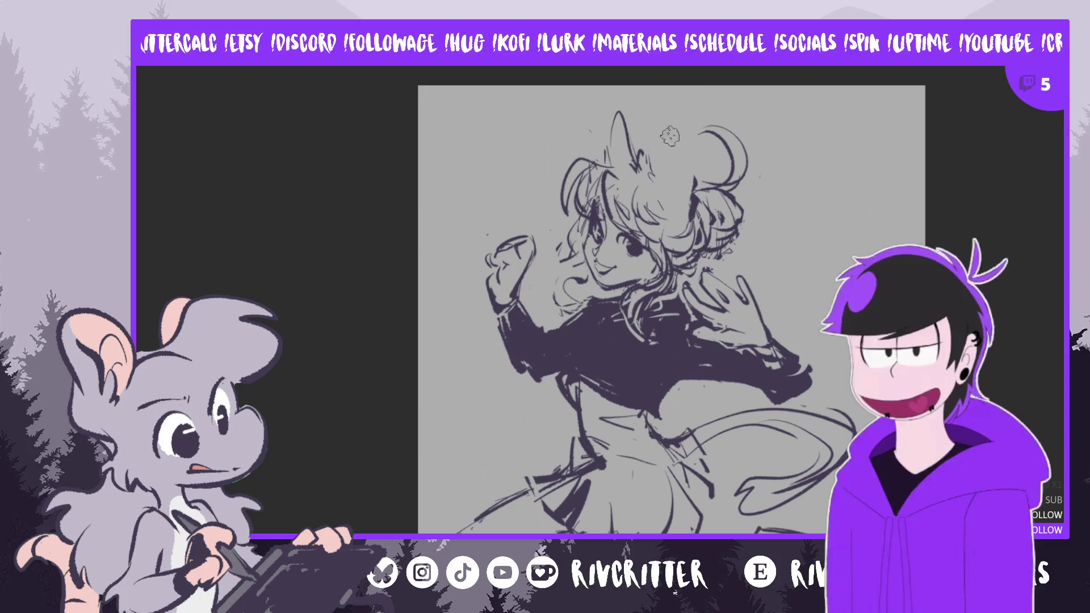
mouse_move(650, 170)
mouse_down()
mouse_move(657, 128)
mouse_move(671, 141)
mouse_move(657, 163)
mouse_up()
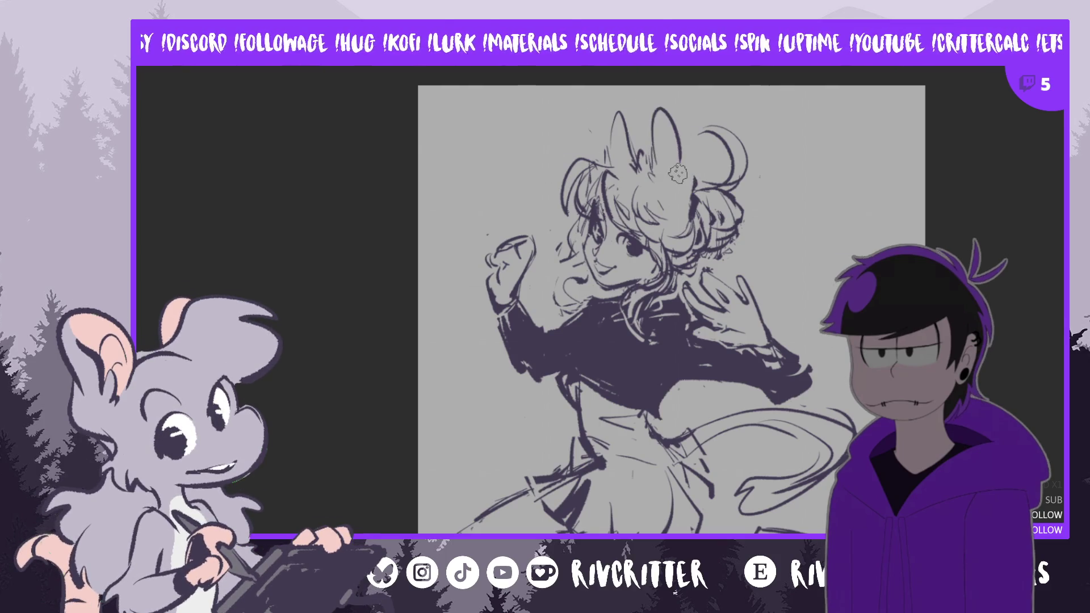
Sketch a tall animal ear rising above the hair
drag(658, 104, 664, 166)
mouse_move(673, 123)
mouse_down()
mouse_move(678, 154)
mouse_move(676, 137)
mouse_move(663, 137)
mouse_up()
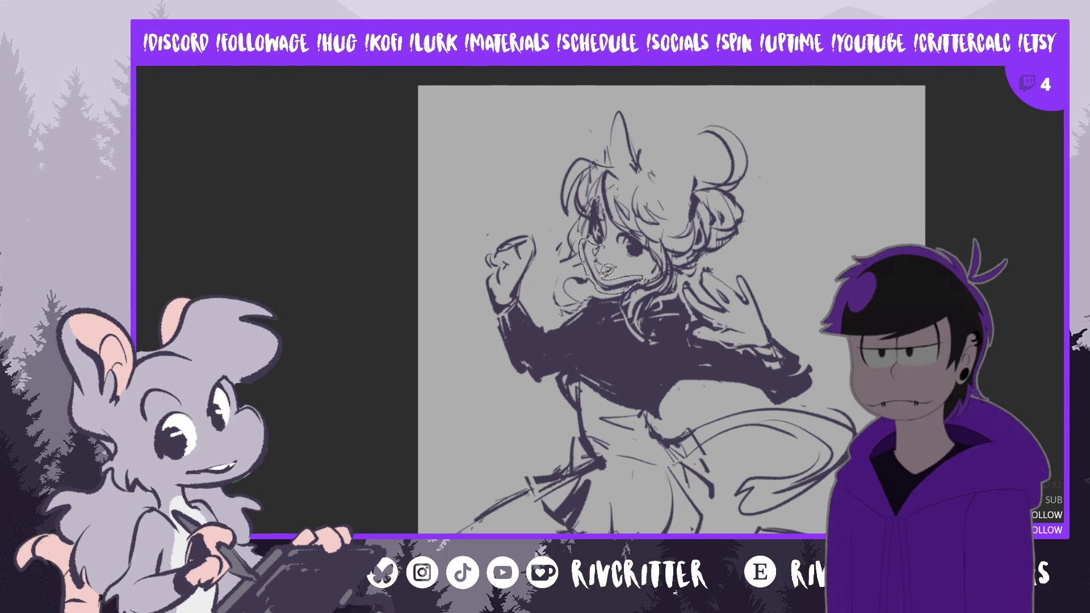
Select the face strokes, nudge them slightly on a mirrored view, commit and deselect
drag(601, 247, 610, 268)
key(ctrl+t)
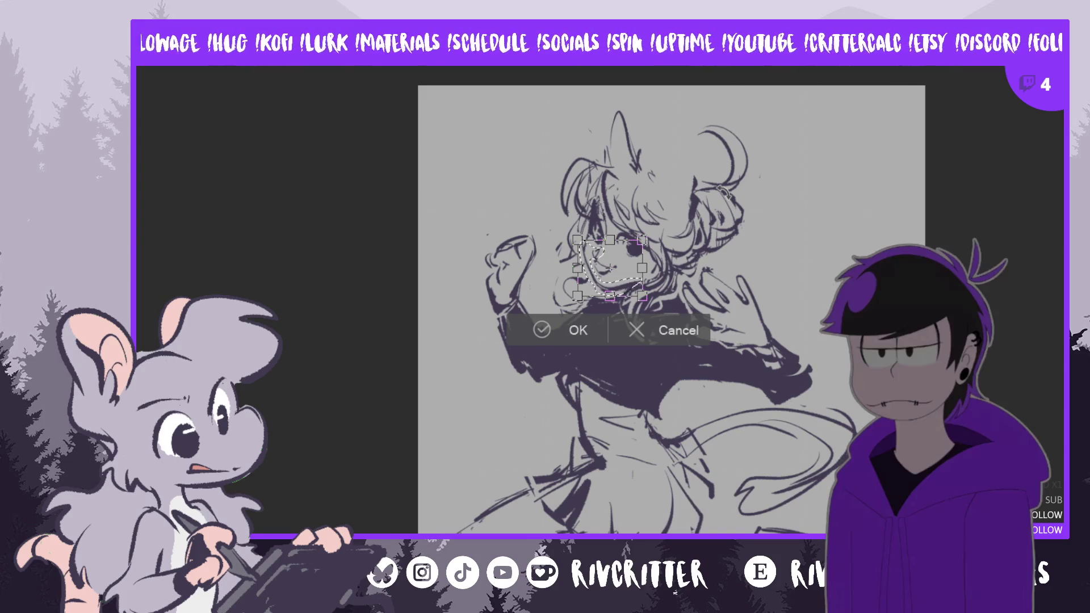
key(m)
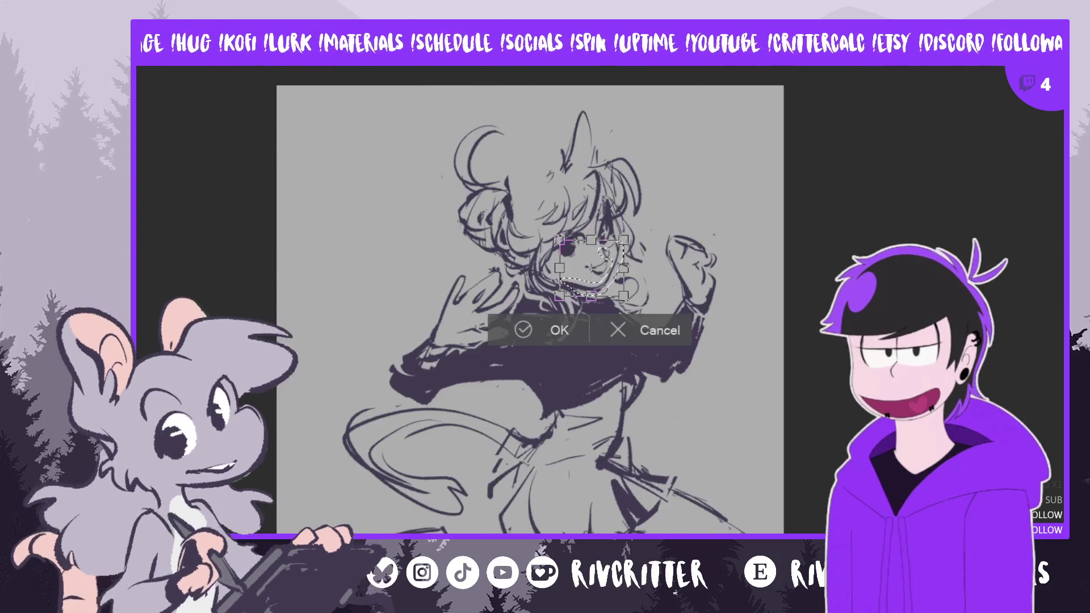
drag(613, 282, 616, 280)
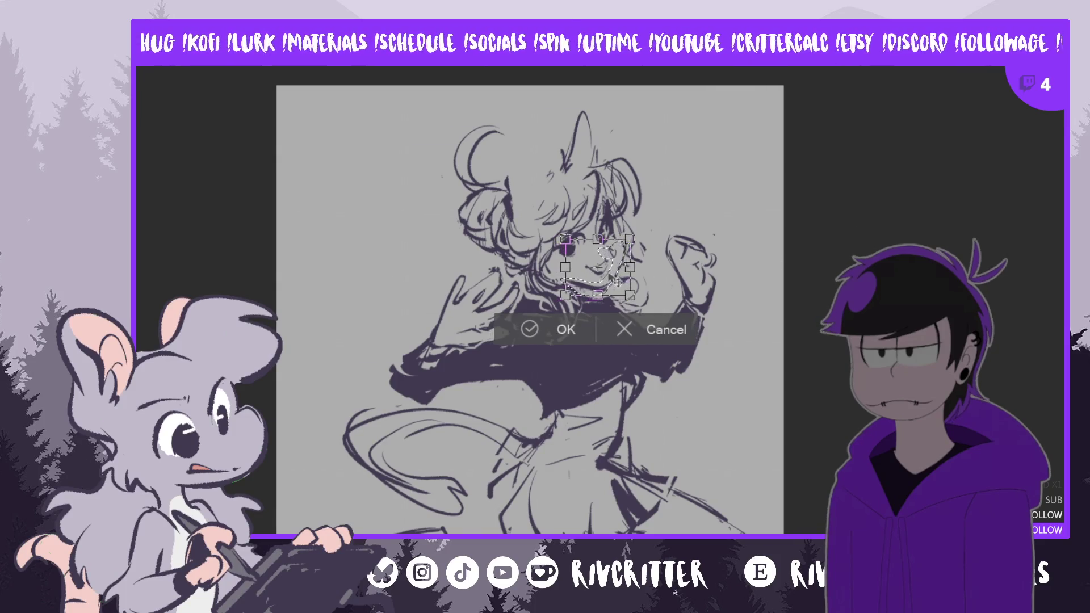
click(582, 332)
key(ctrl+d)
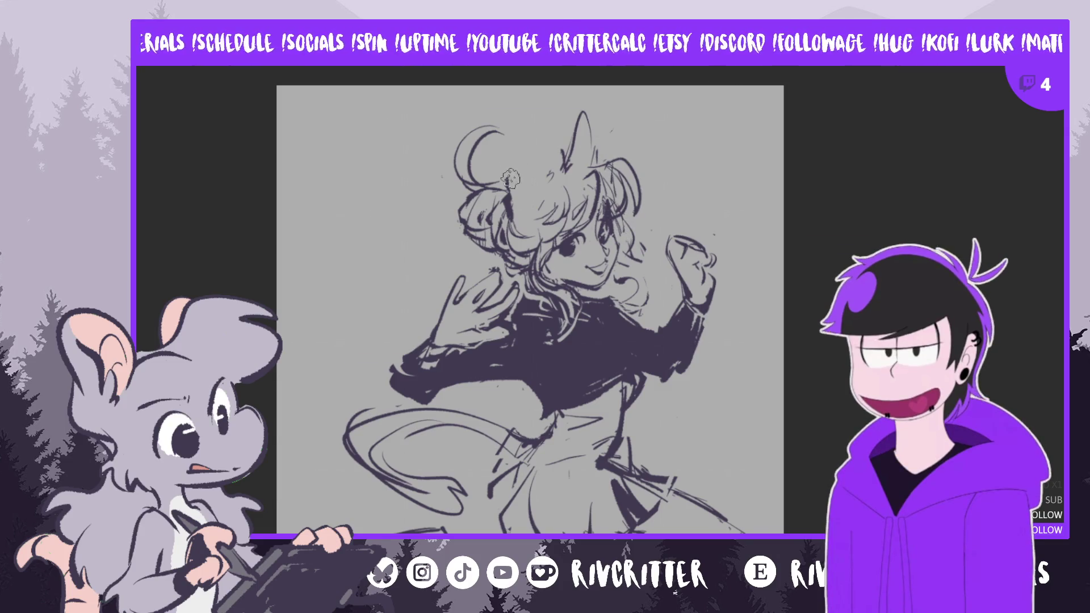
Redraw the ears atop the hair and add small head strokes, checking with the mirrored view
drag(517, 176, 509, 124)
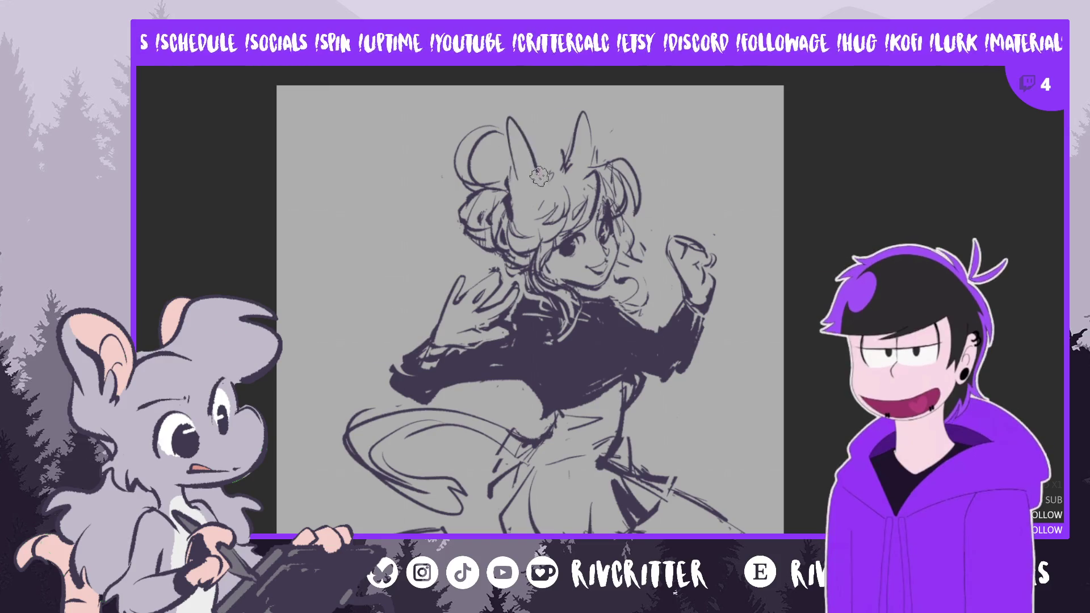
key(ctrl+z)
mouse_move(511, 166)
mouse_down()
mouse_move(539, 145)
mouse_move(524, 130)
mouse_up()
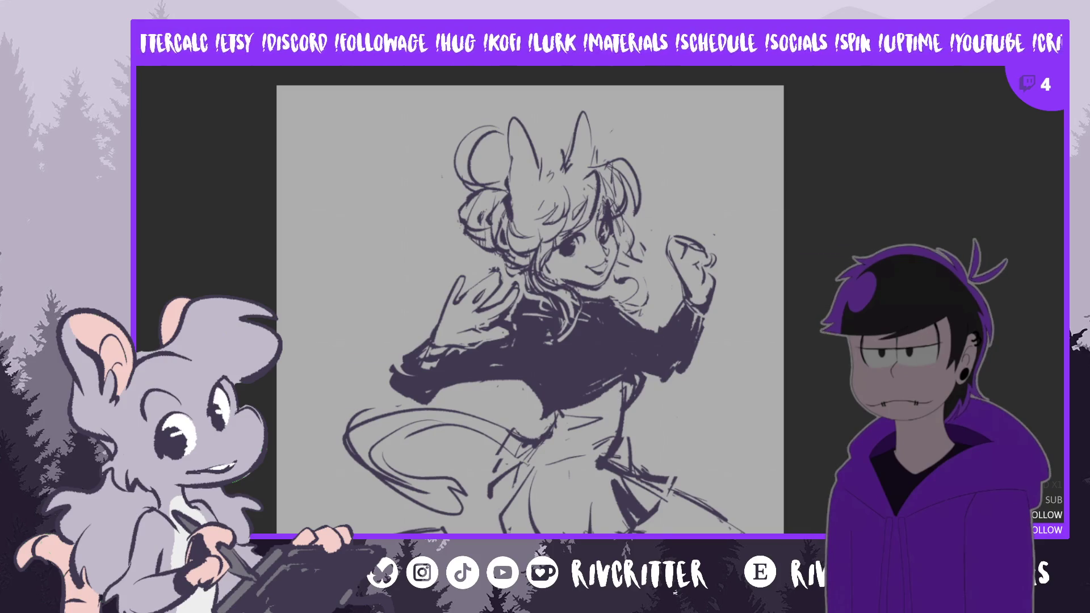
key(m)
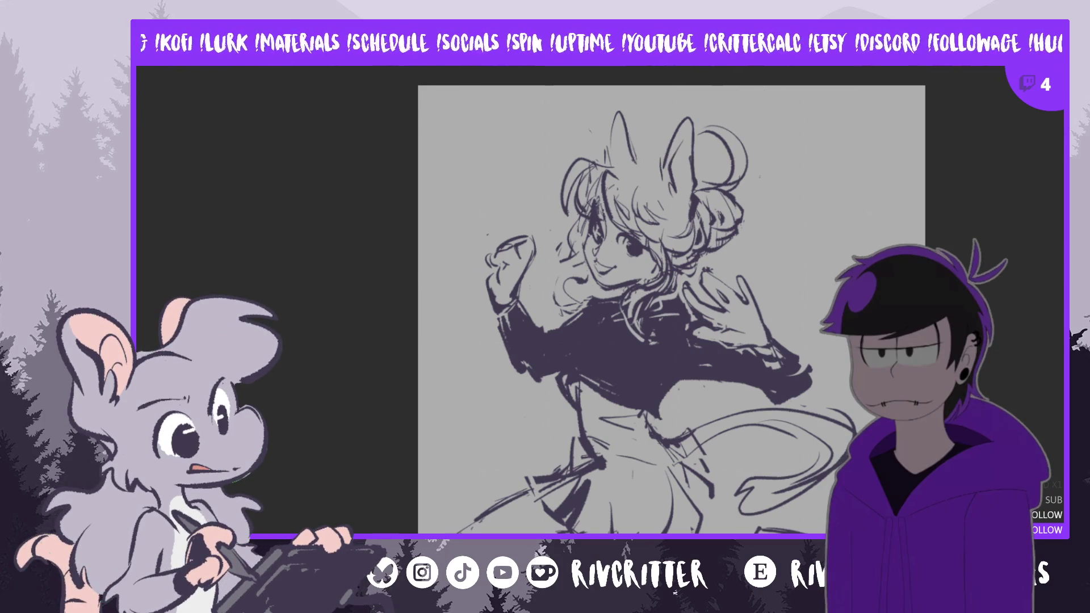
key(m)
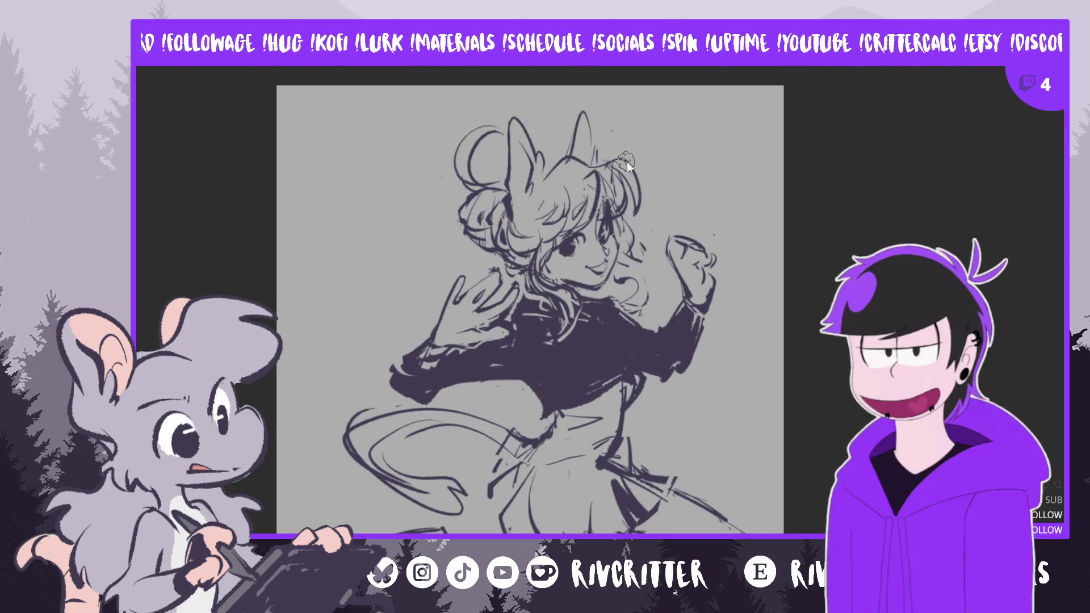
drag(579, 151, 594, 160)
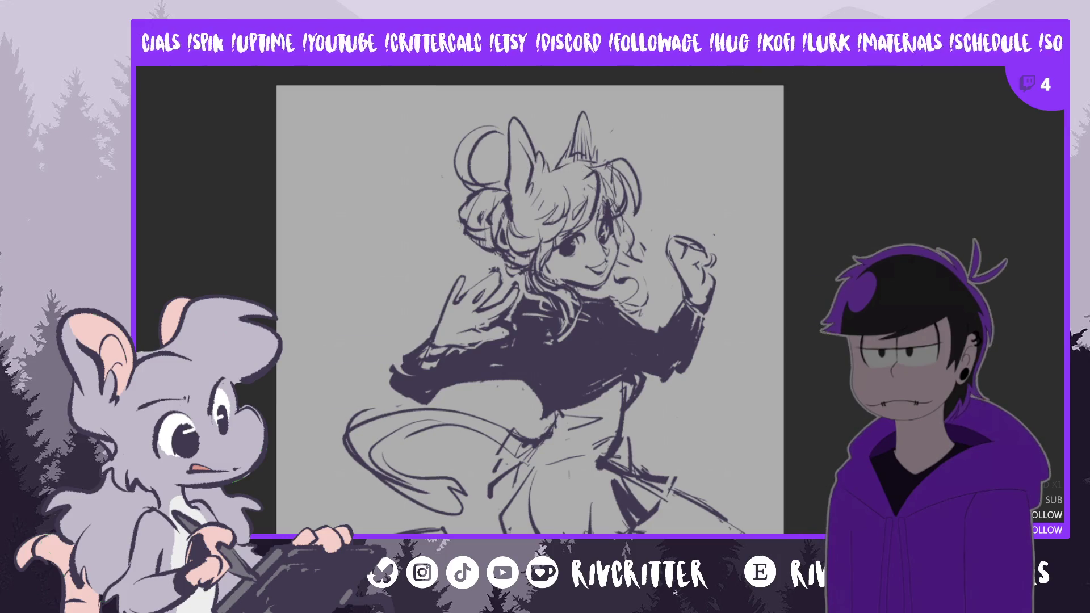
key(m)
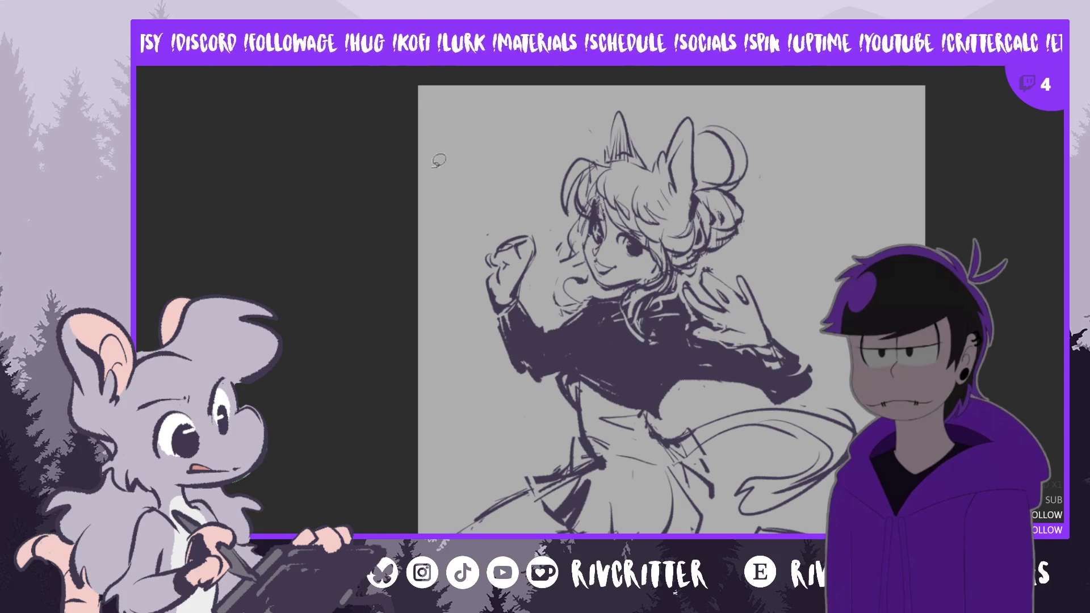
Draw a curved ear stroke over the head and select the ear area for transforming
drag(626, 158, 697, 93)
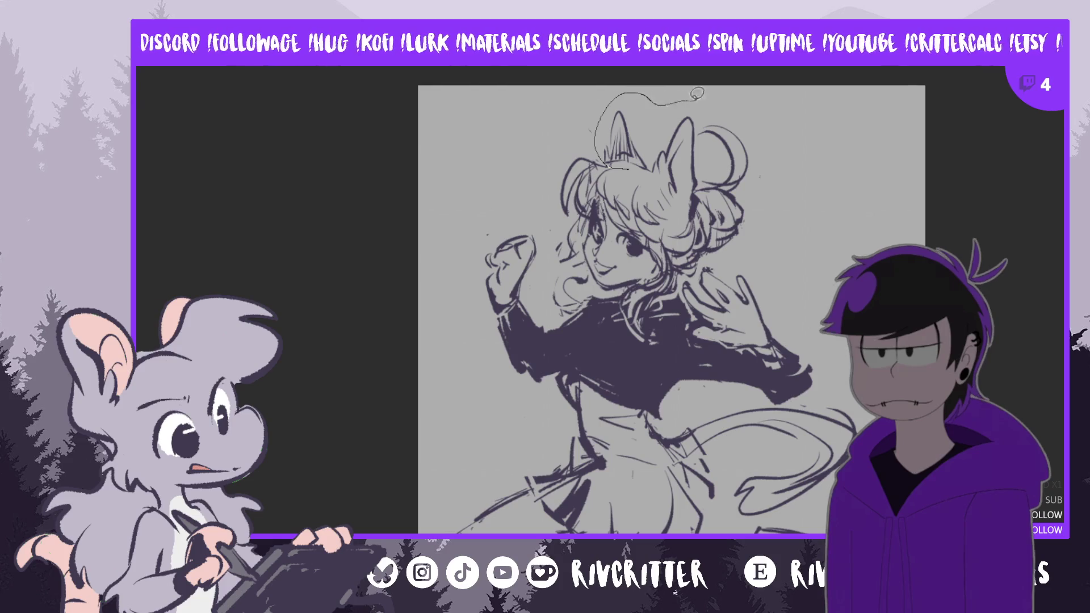
drag(694, 187, 663, 162)
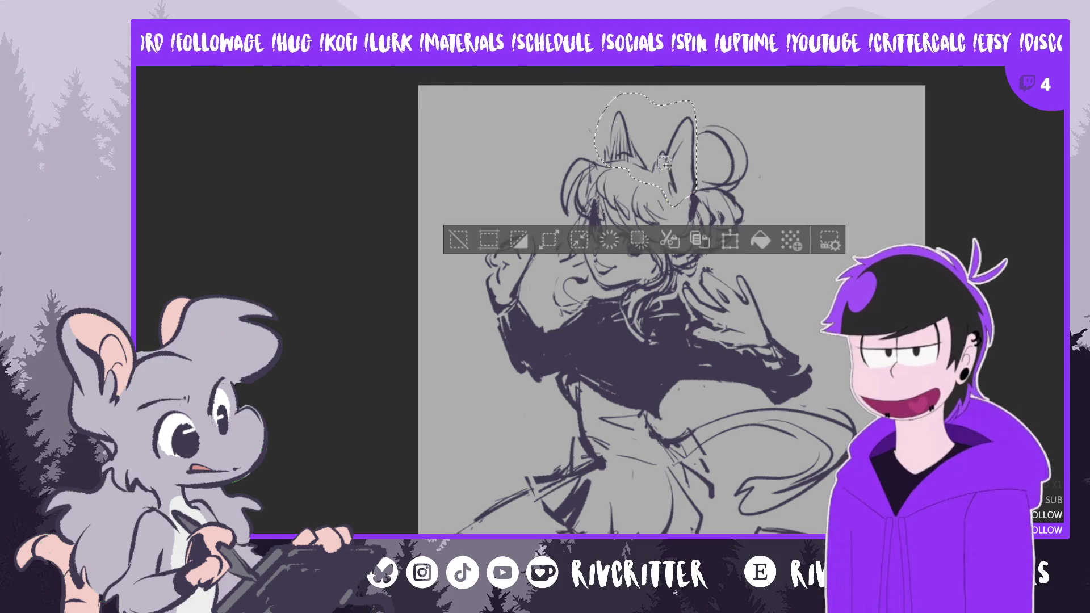
key(ctrl+t)
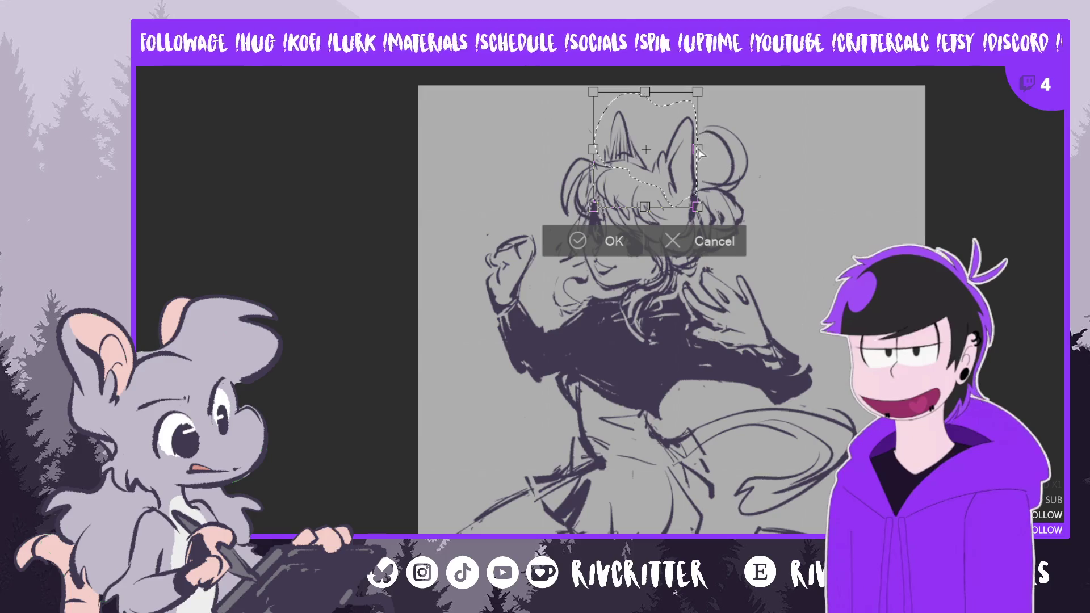
Stretch the ear wider and taller, raise it a few pixels, commit and deselect
drag(697, 150, 703, 151)
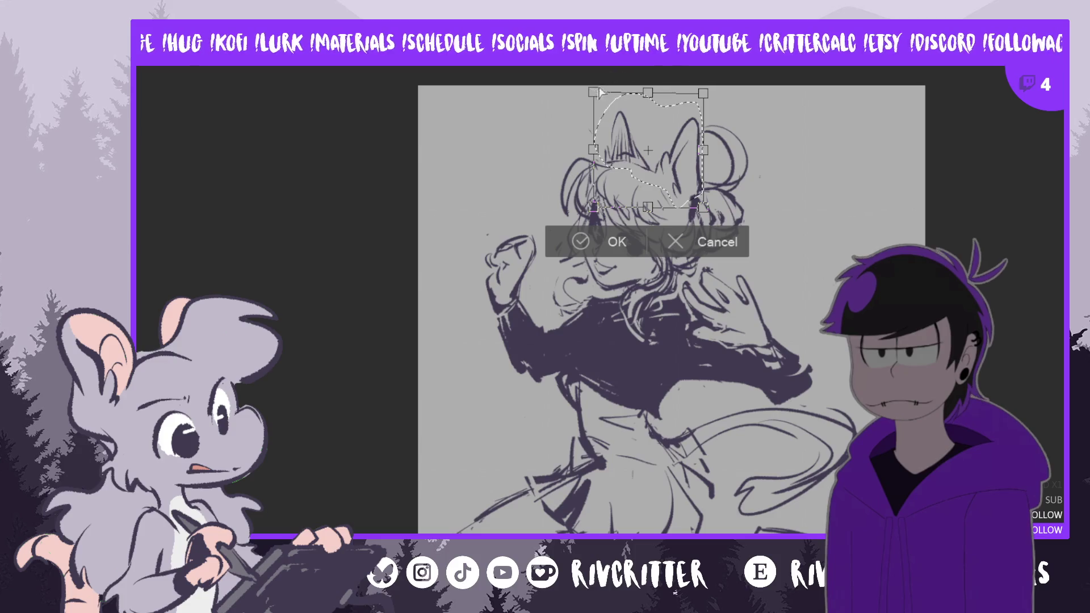
drag(594, 92, 598, 86)
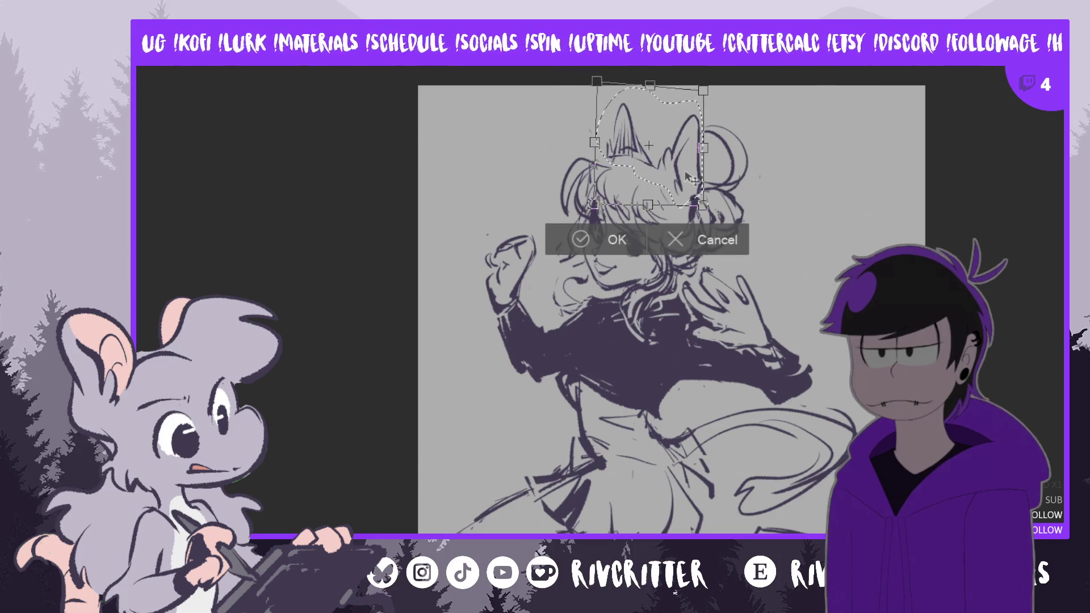
drag(647, 148, 646, 145)
click(587, 235)
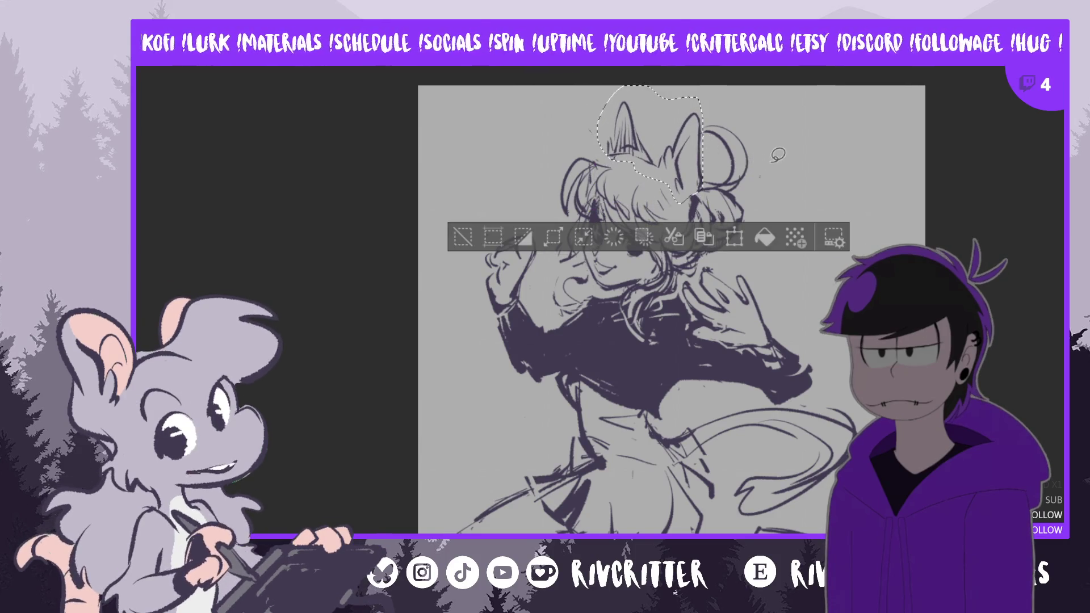
key(ctrl+d)
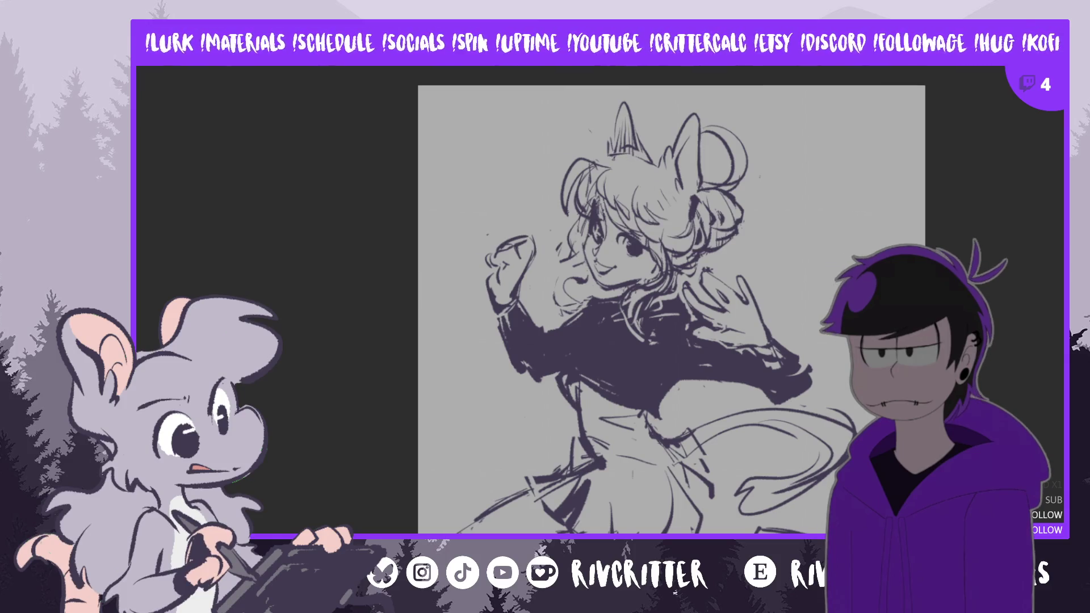
Sketch a small flower beside the ear while viewing the canvas mirrored, then unmirror it
key(m)
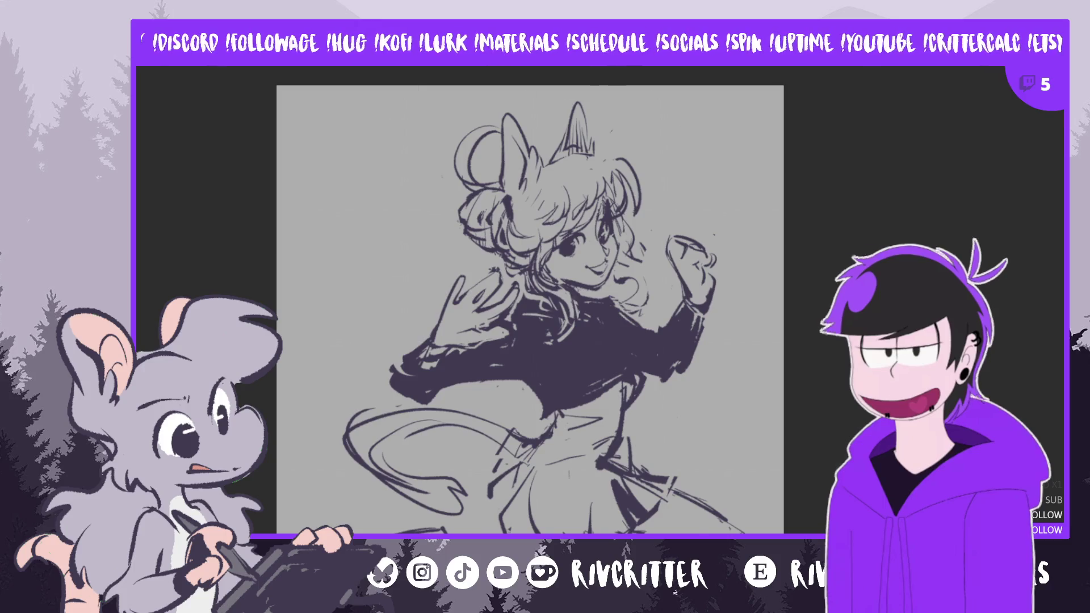
key(m)
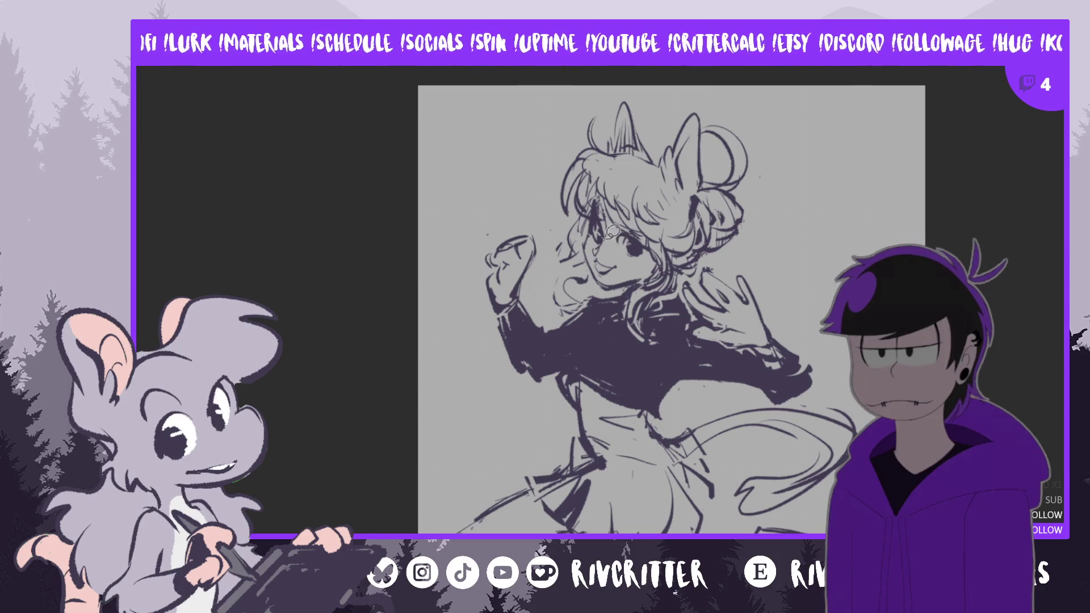
Touch up the line beside the eye, clear the selection and mirror the view to check it
mouse_move(598, 231)
mouse_down()
mouse_move(595, 205)
mouse_move(652, 206)
mouse_move(598, 230)
mouse_up()
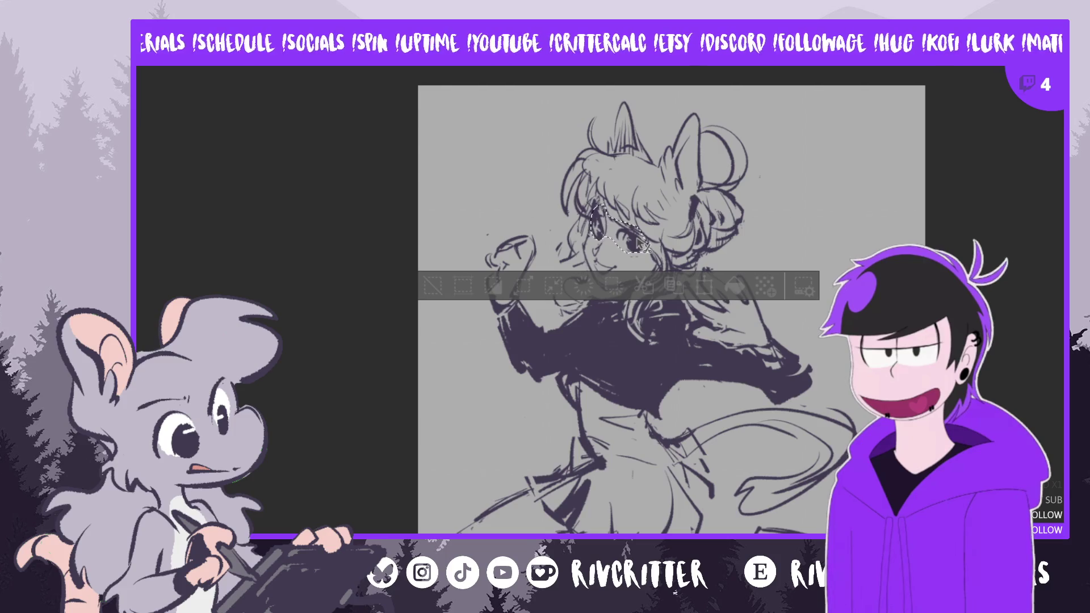
click(595, 268)
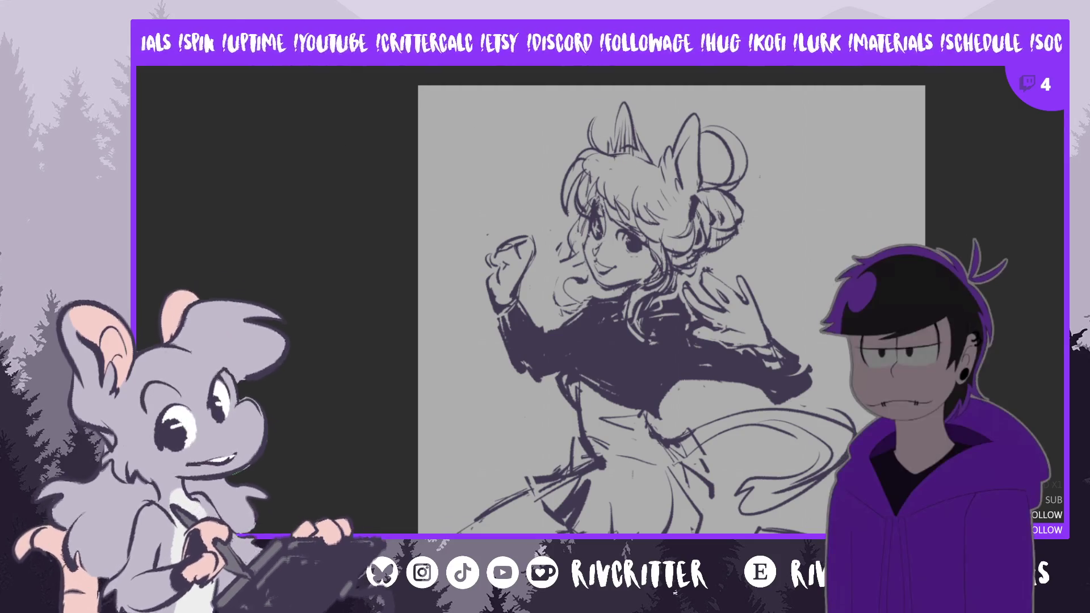
key(m)
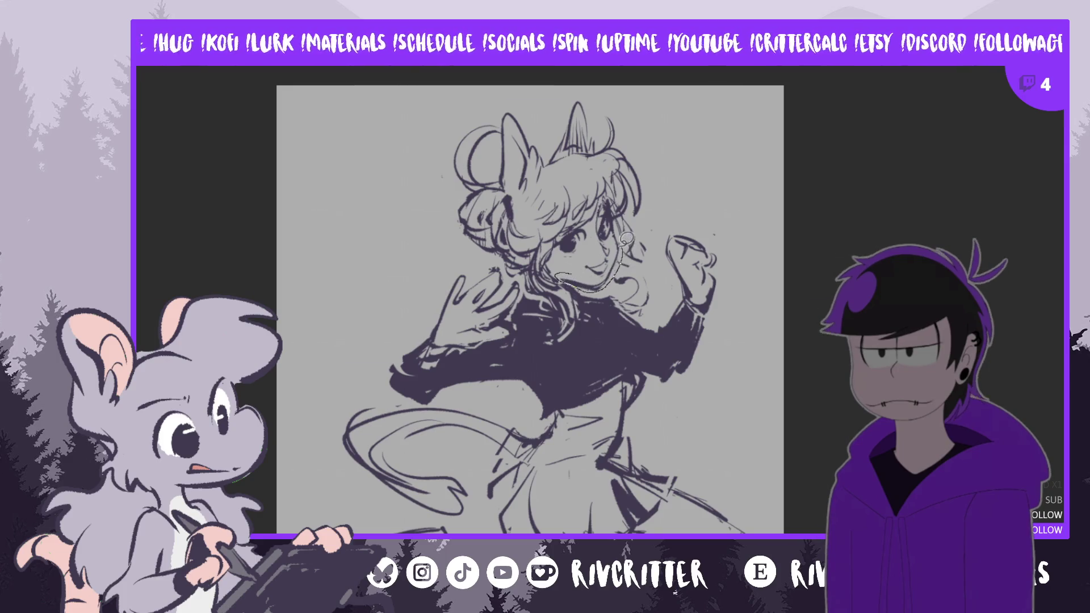
Lasso the mouth, transform it into a better position and shape, then drop the selection
drag(622, 245, 566, 277)
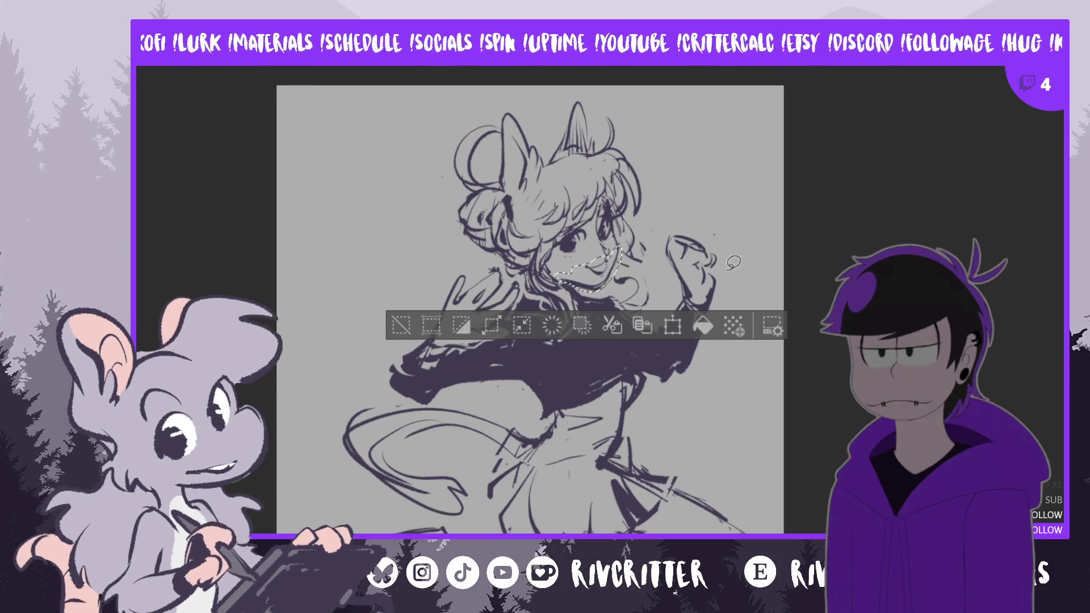
key(ctrl+t)
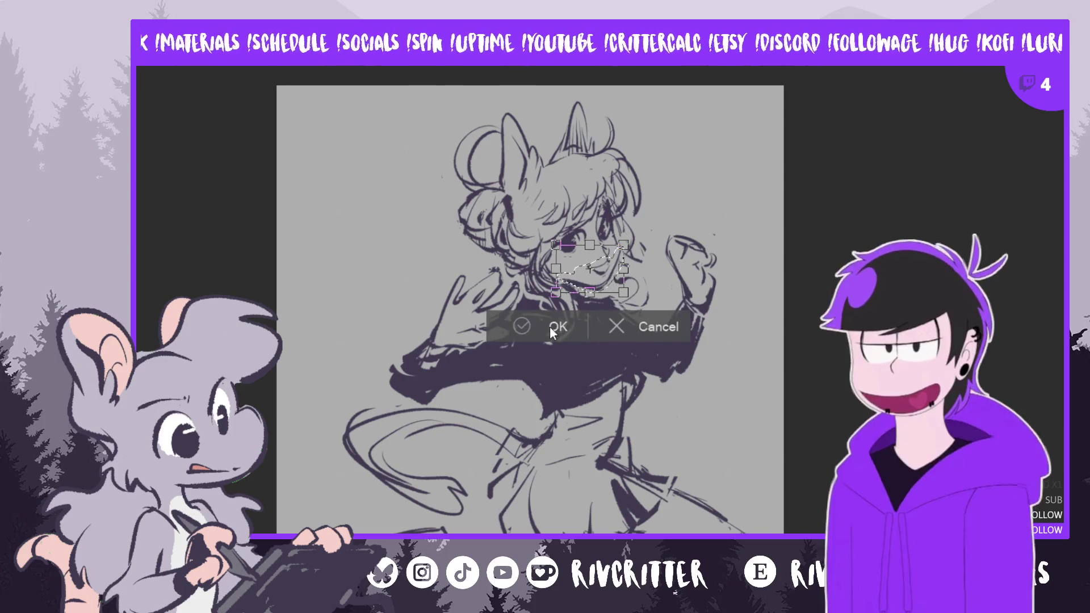
click(549, 326)
key(ctrl+d)
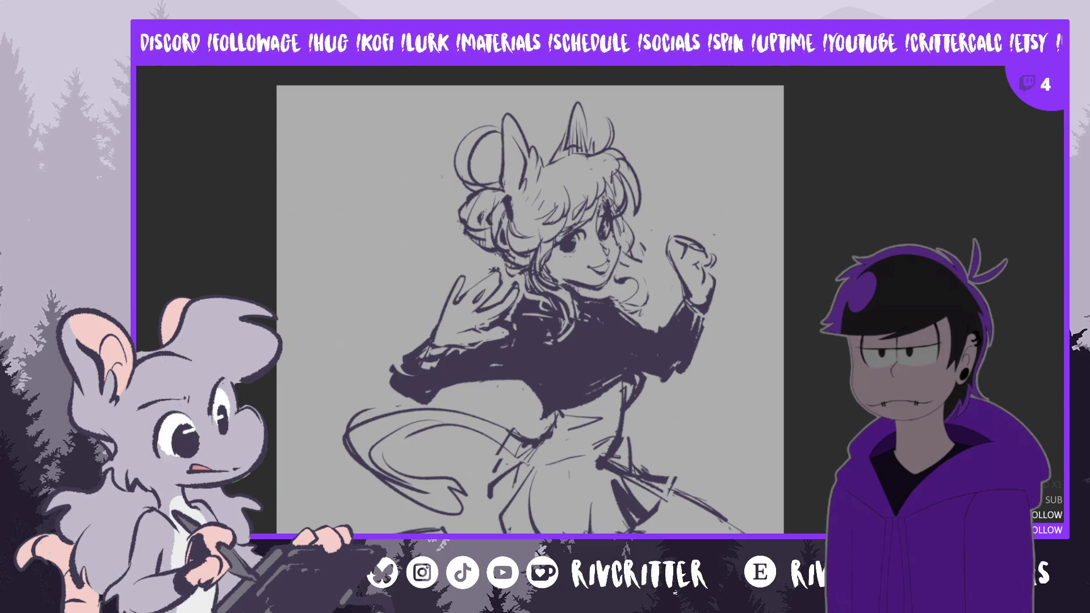
Unmirror the canvas, doodle a trial flower in the hair and undo it
key(m)
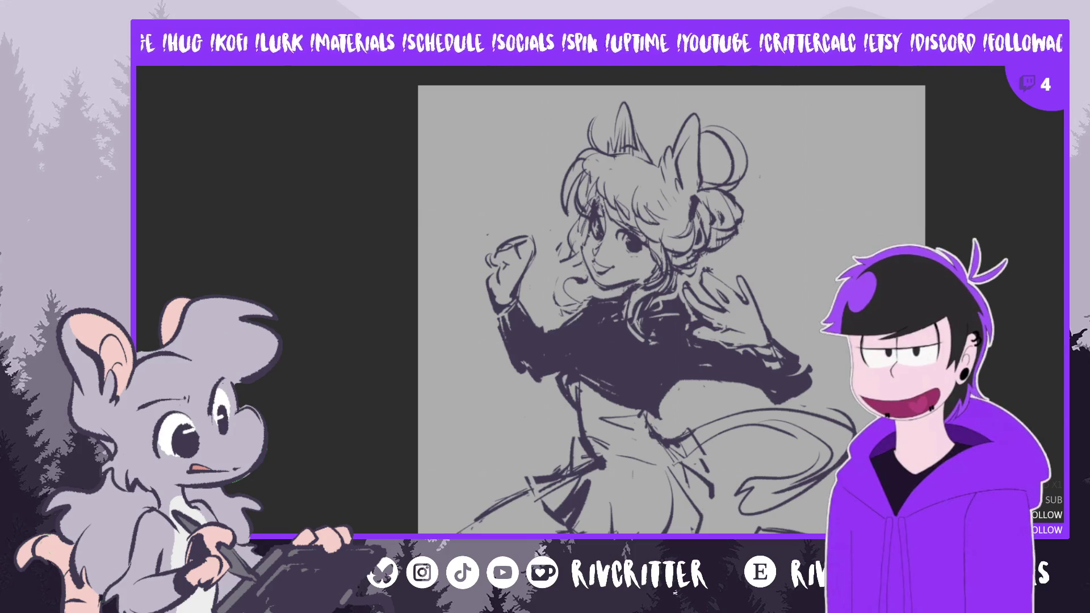
scroll(672, 300, down, 2)
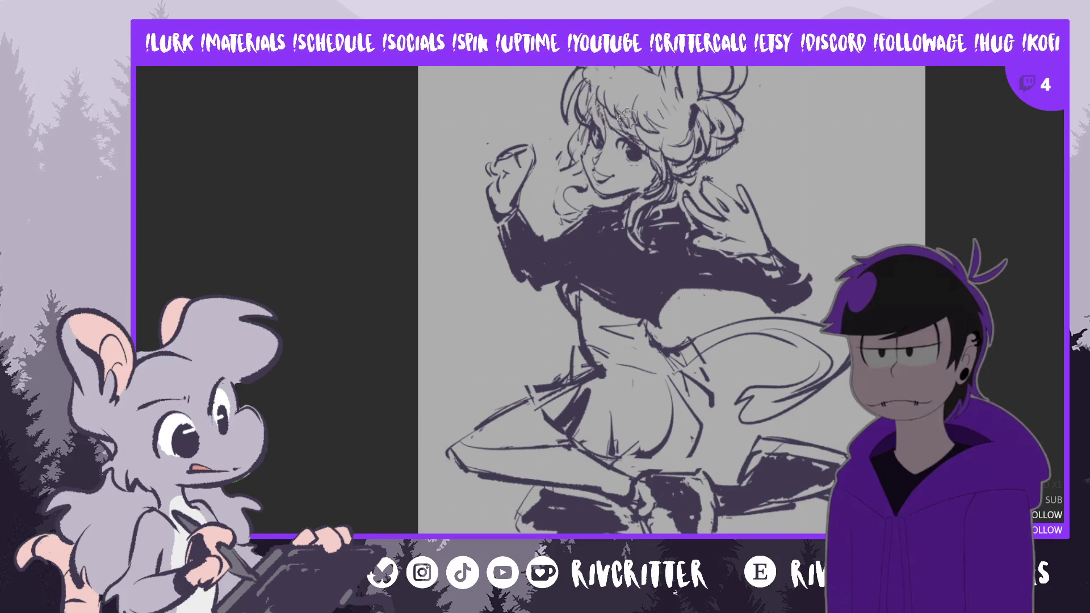
mouse_move(602, 82)
mouse_down()
mouse_move(624, 96)
mouse_move(621, 109)
mouse_move(600, 102)
mouse_up()
key(ctrl+z)
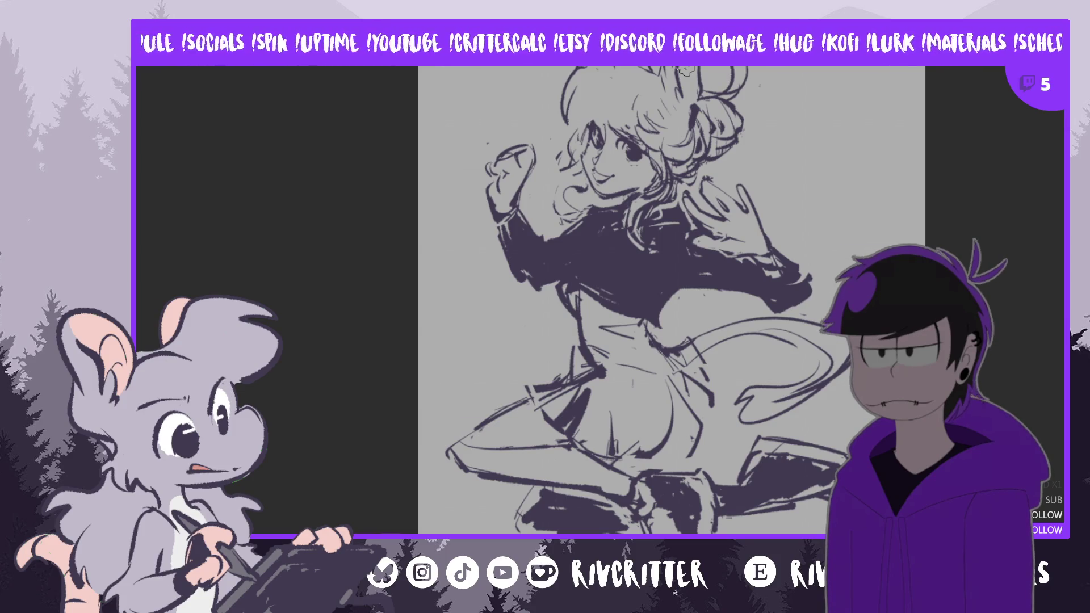
Draw a small flower in the hair with the canvas mirrored, then unmirror it
key(m)
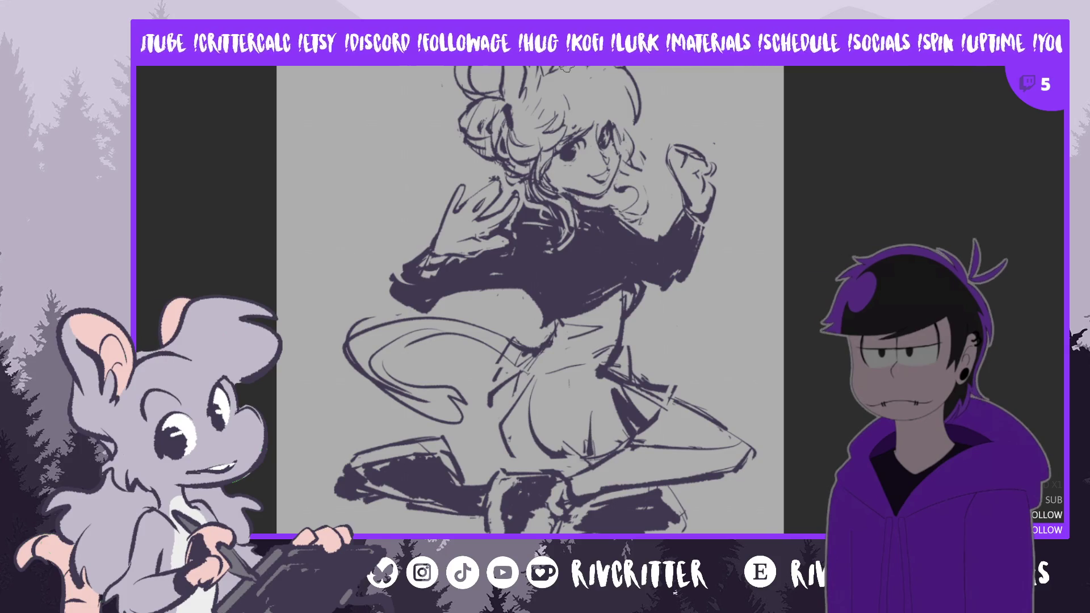
scroll(864, 179, down, 2)
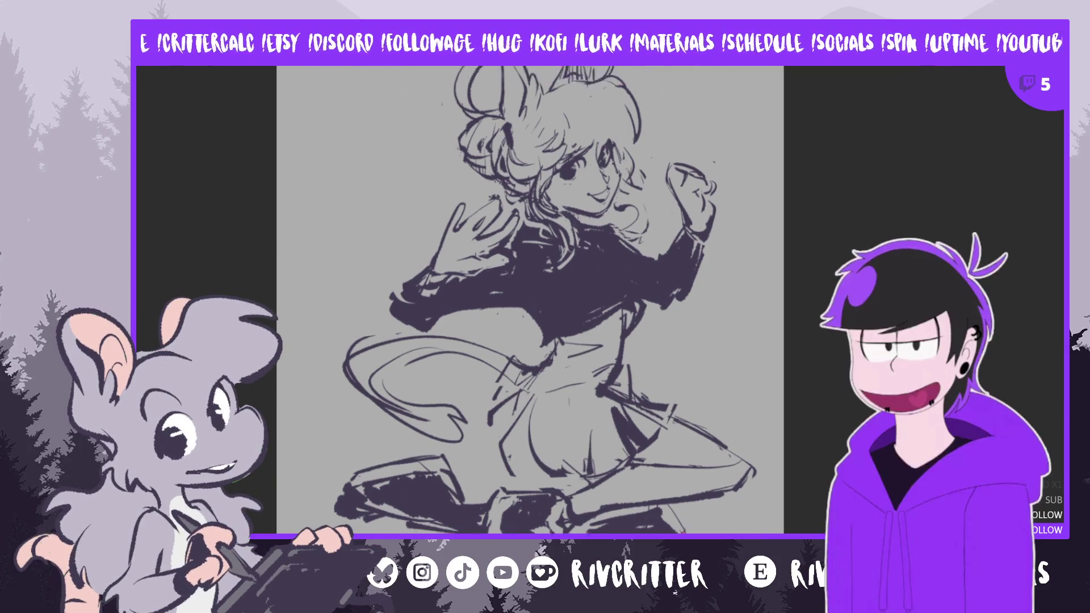
scroll(865, 180, down, 2)
scroll(558, 137, up, 3)
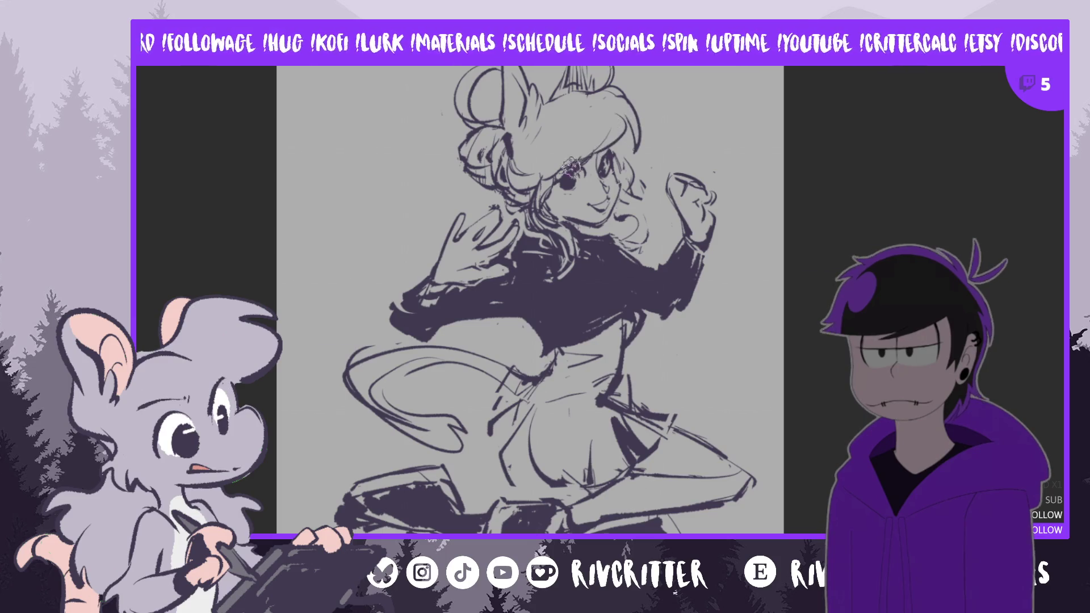
key(m)
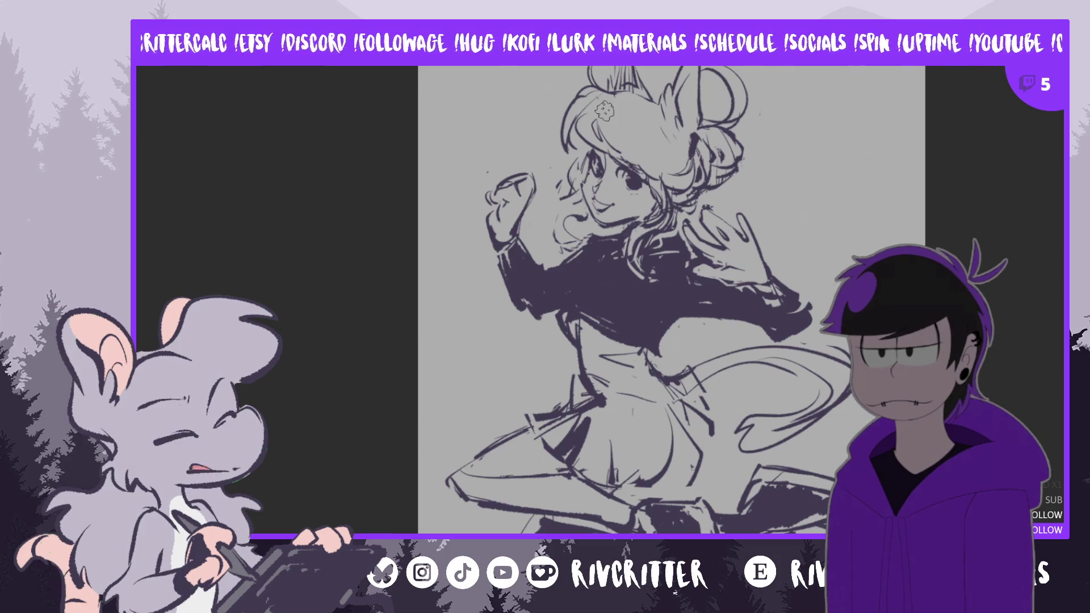
Redraw and shift the flower until it sits beside the hair bun, then mirror the view to compare
drag(611, 108, 635, 88)
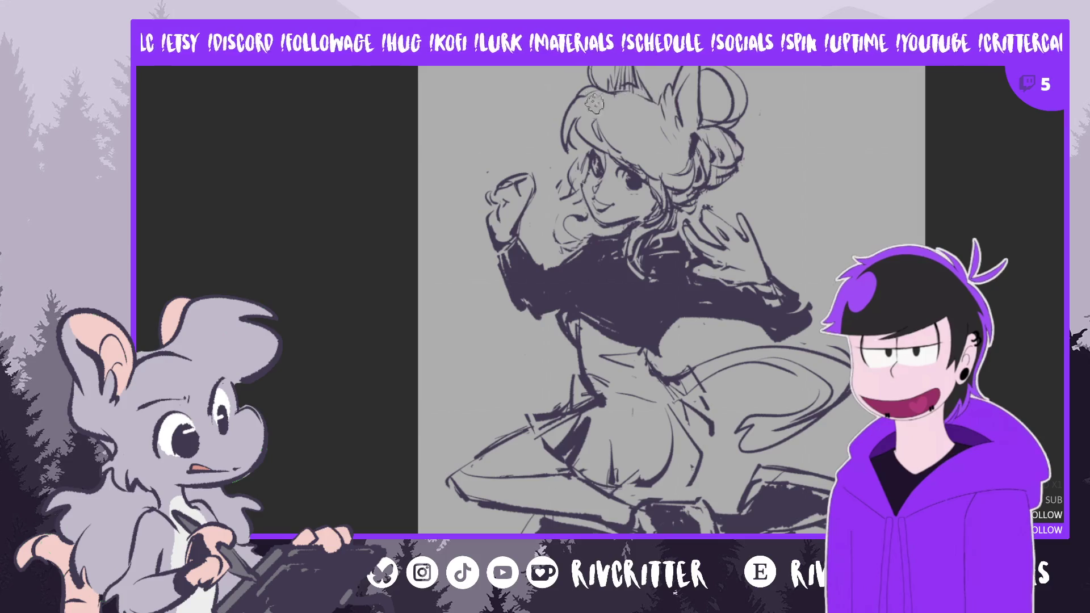
mouse_move(582, 136)
mouse_down()
mouse_move(598, 143)
mouse_move(618, 110)
mouse_up()
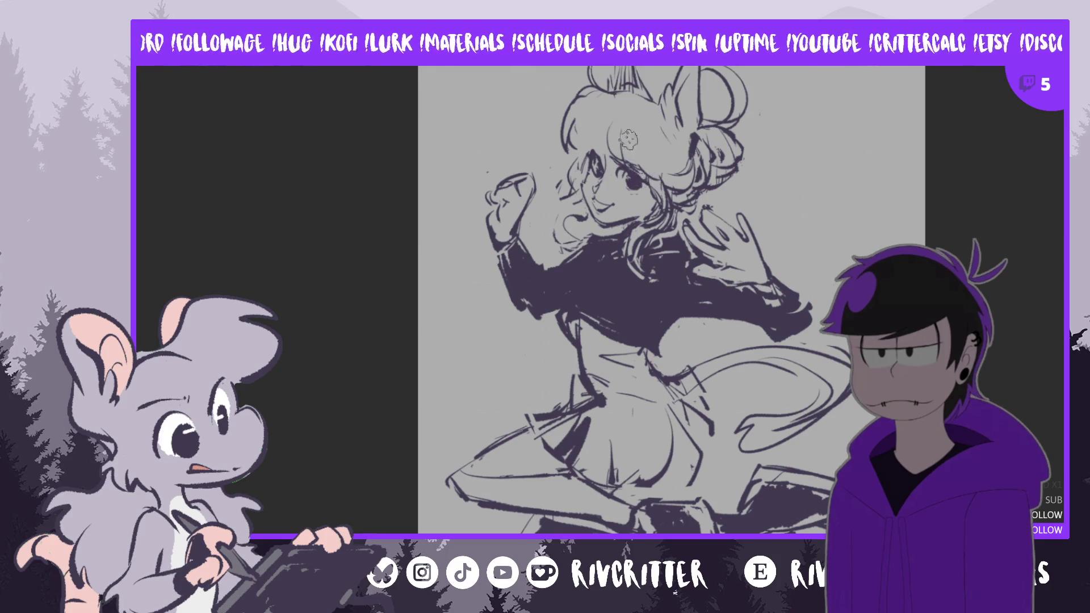
key(Delete)
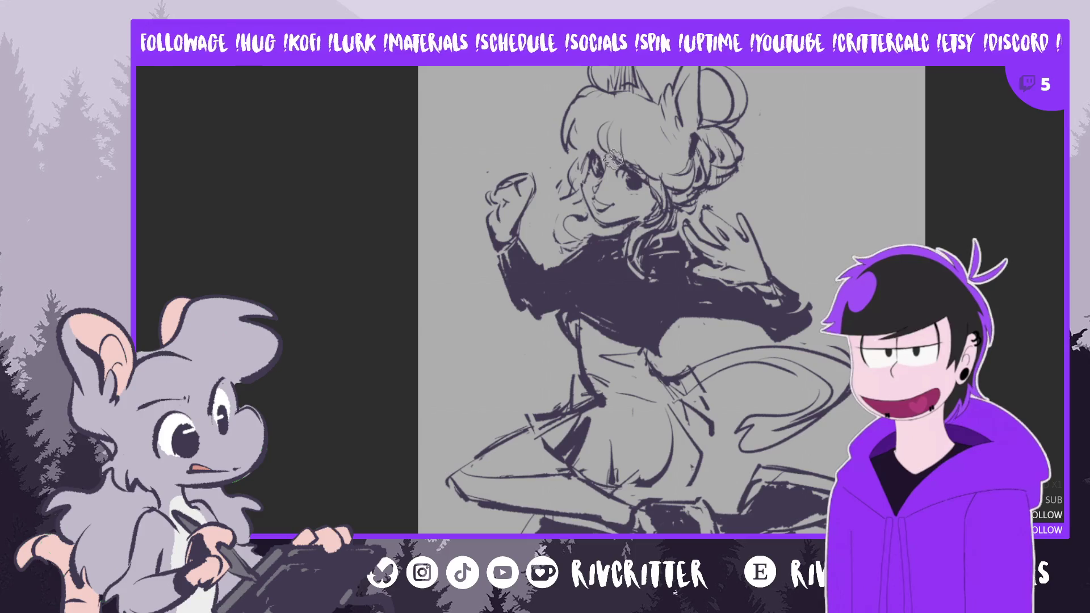
key(ctrl+z)
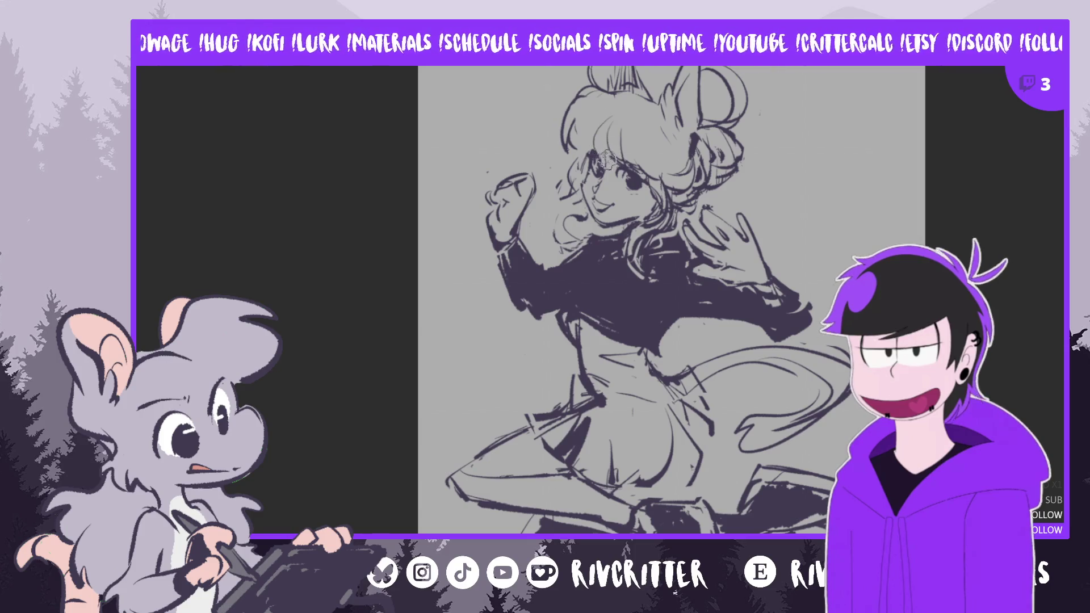
drag(585, 127, 631, 152)
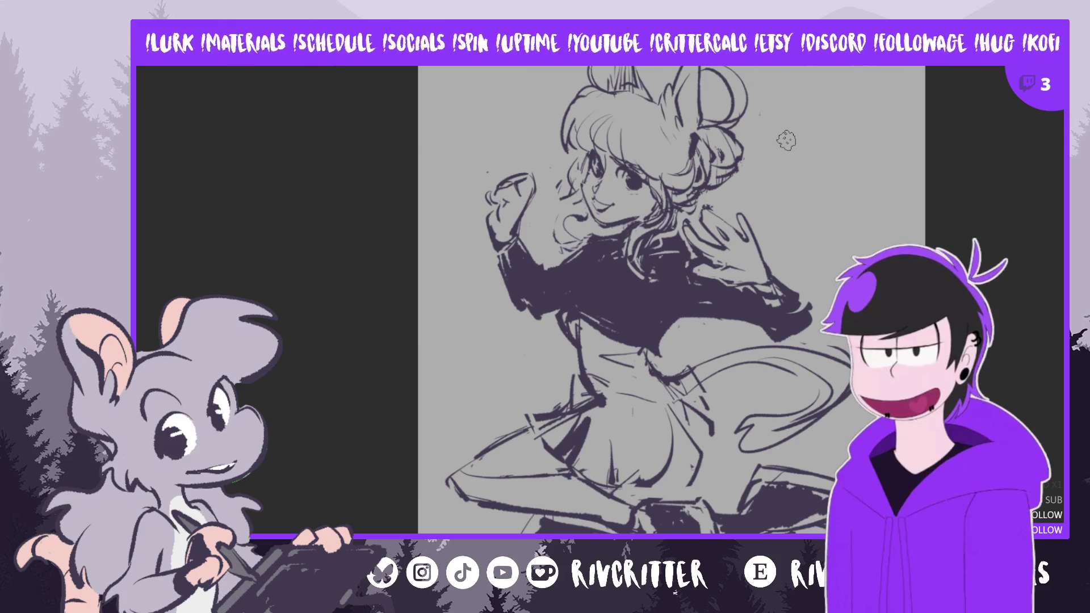
key(m)
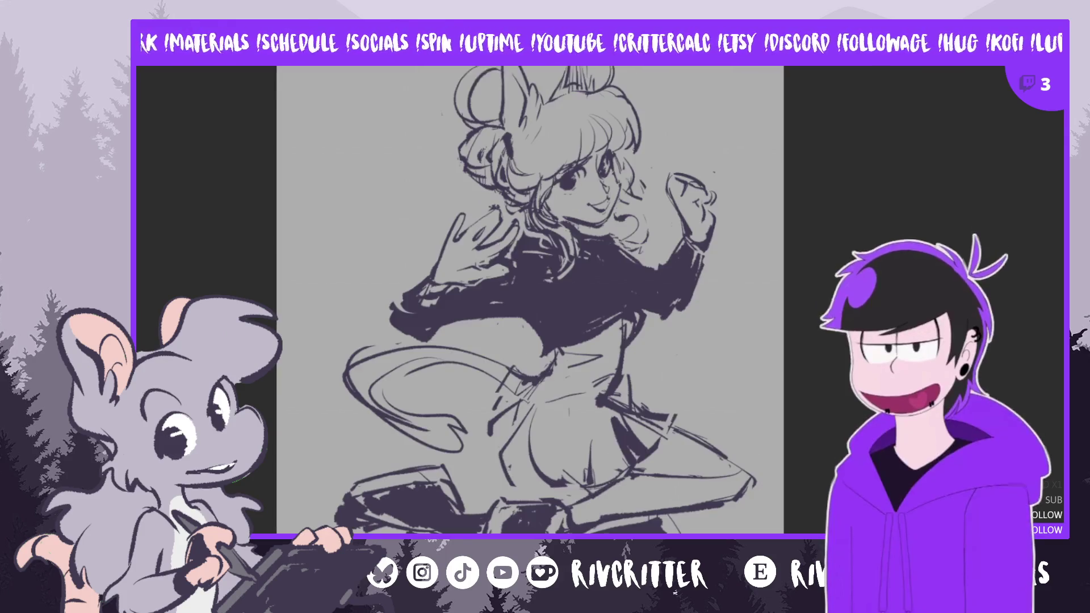
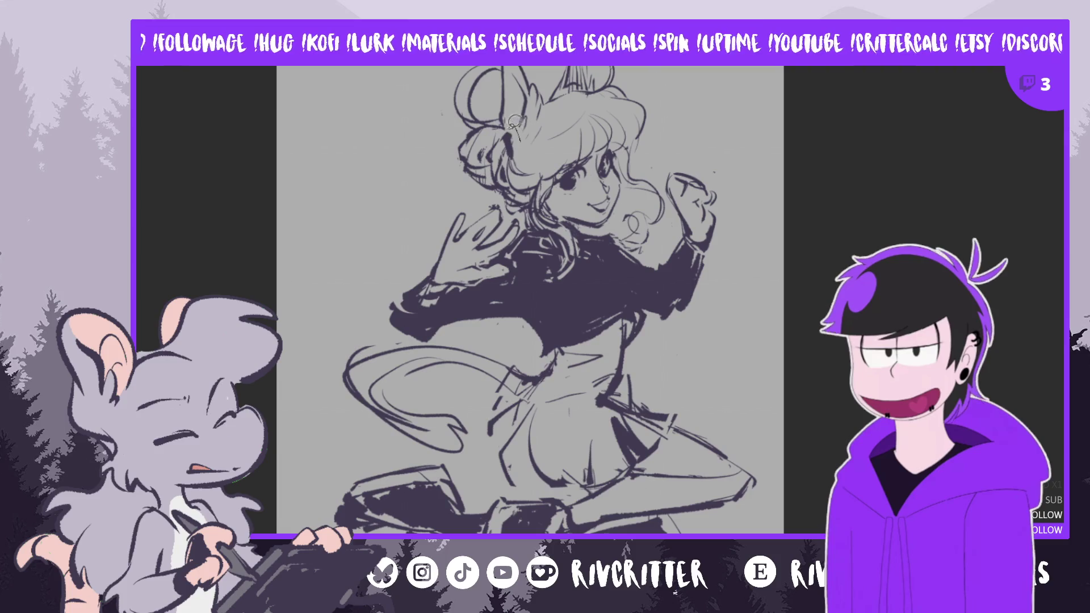
Add strokes to the hair bun, then lasso it and nudge it slightly down and right
drag(511, 128, 498, 73)
drag(550, 107, 527, 149)
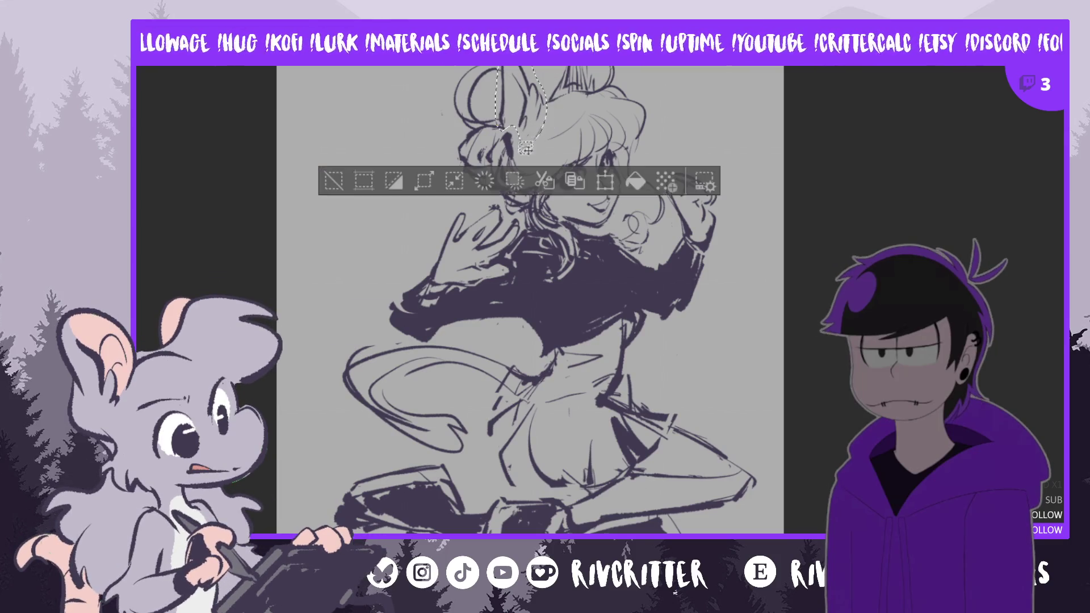
key(ctrl+t)
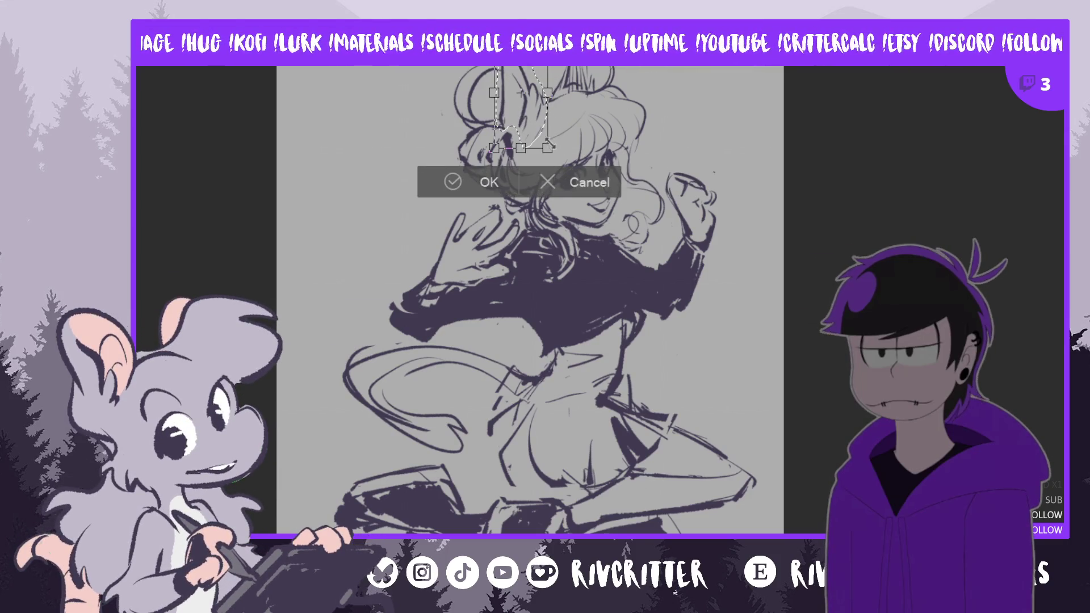
drag(521, 120, 551, 124)
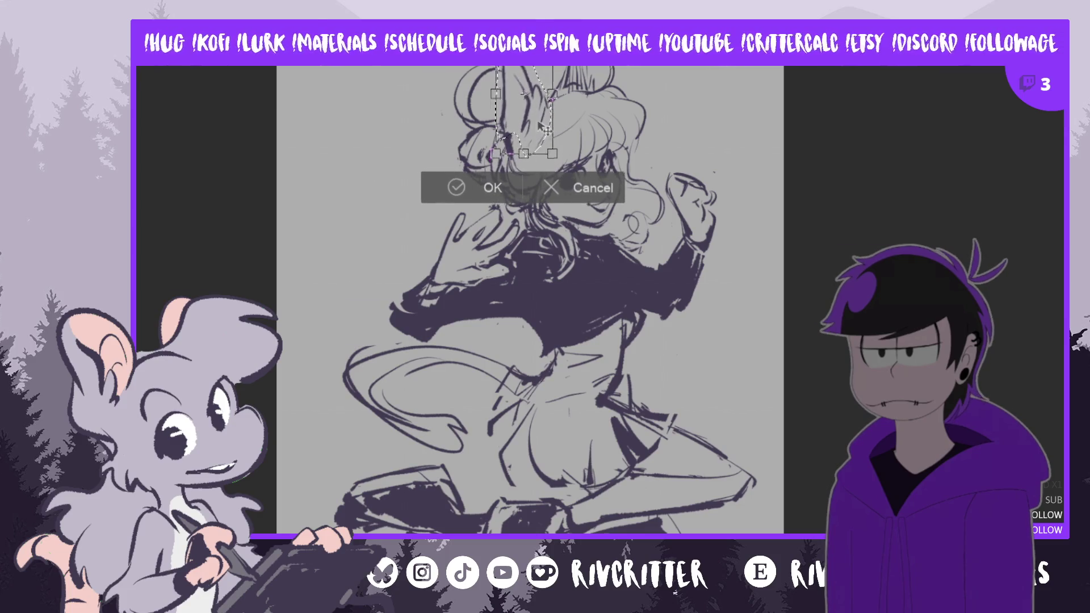
click(498, 181)
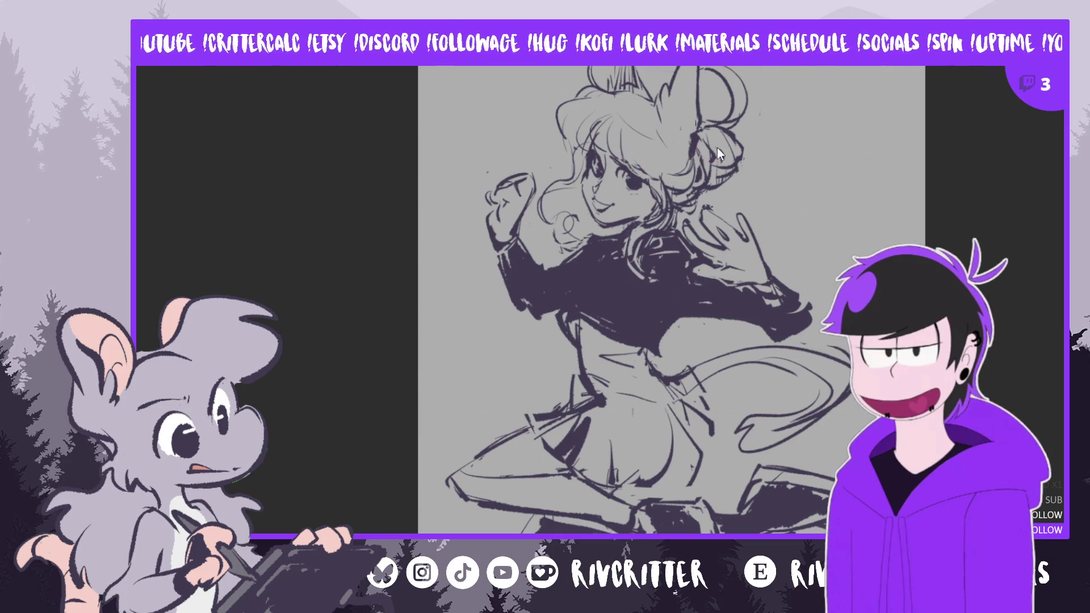
Build up the bun and nearby hair with dark strokes, checking the mirrored view between passes
drag(713, 145, 726, 167)
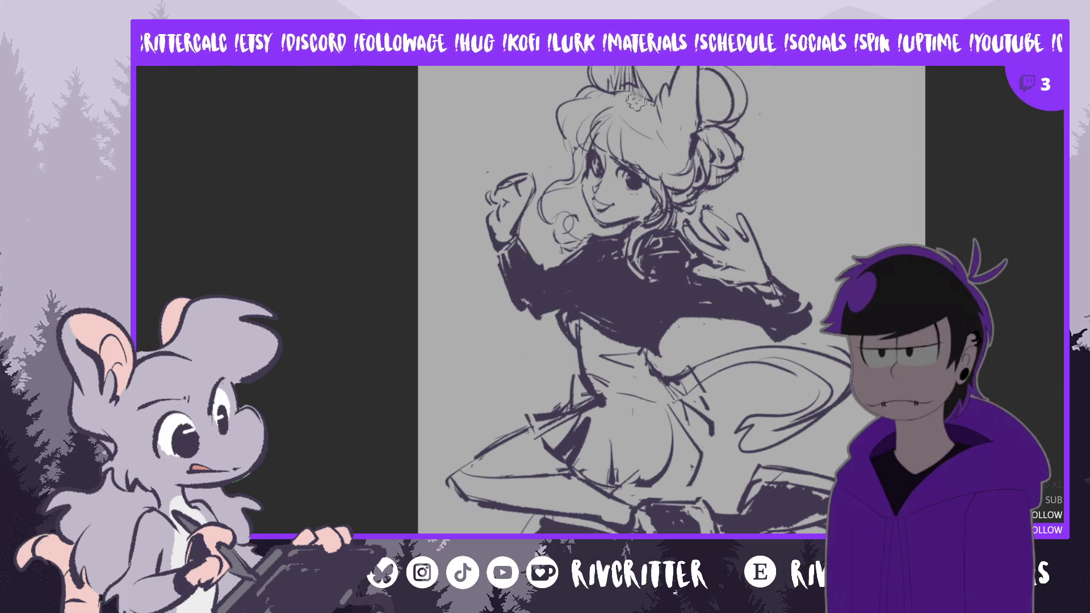
key(m)
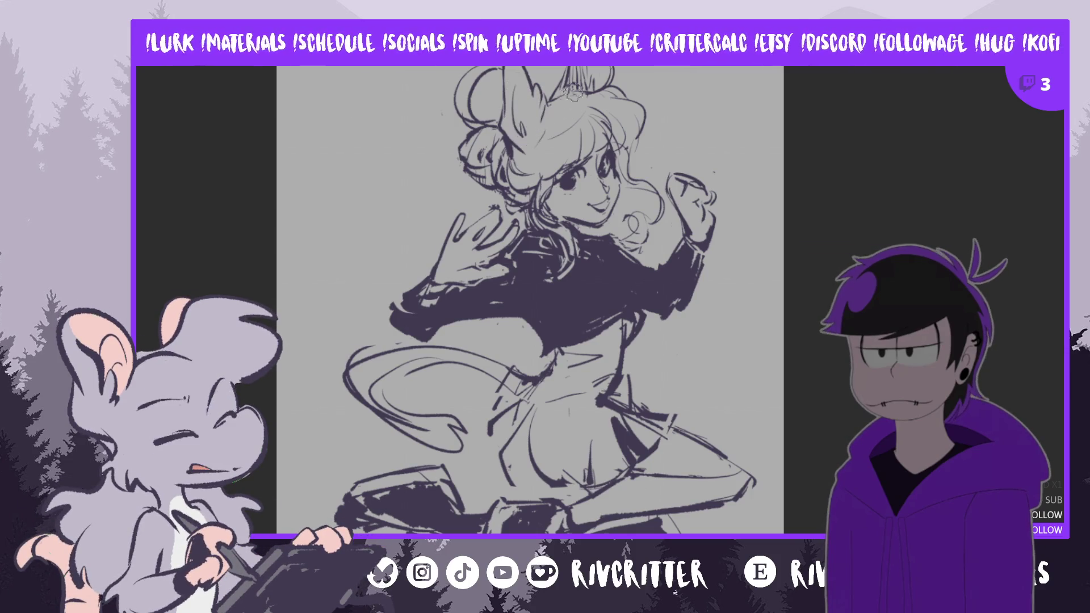
key(m)
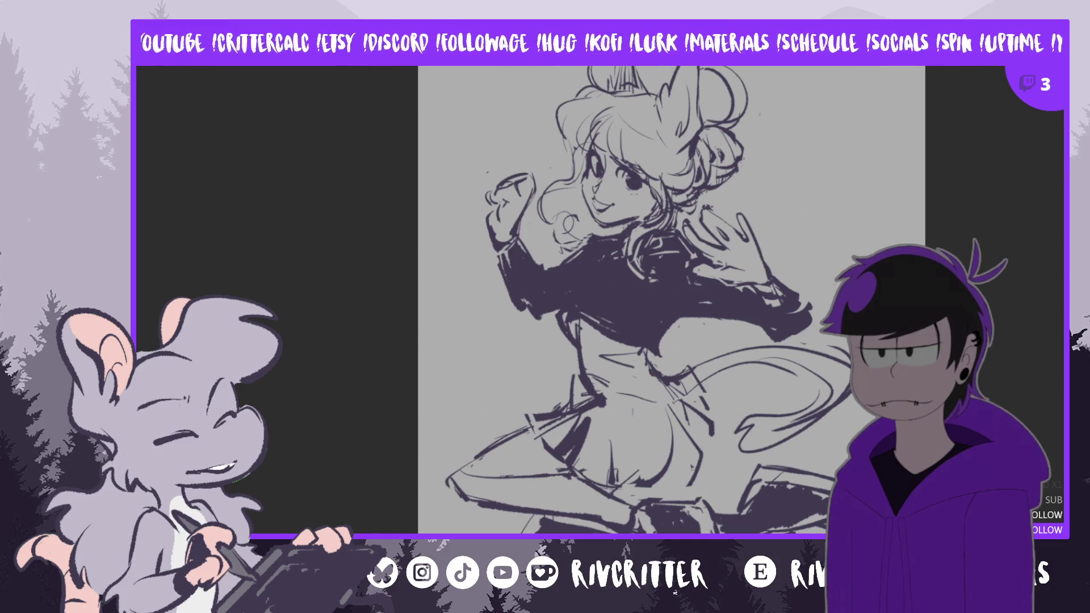
key(m)
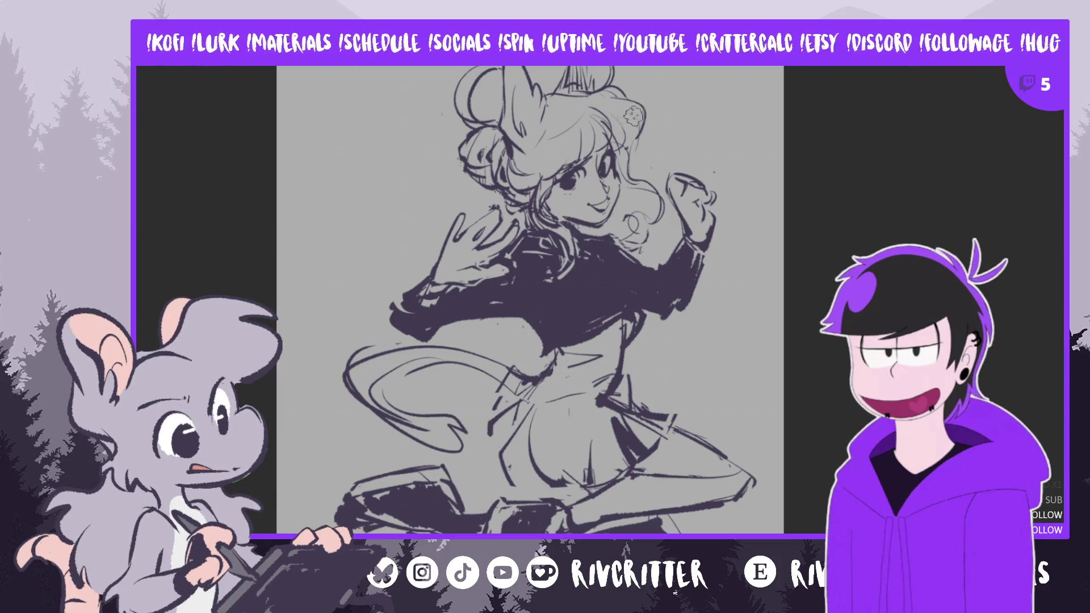
drag(634, 140, 611, 88)
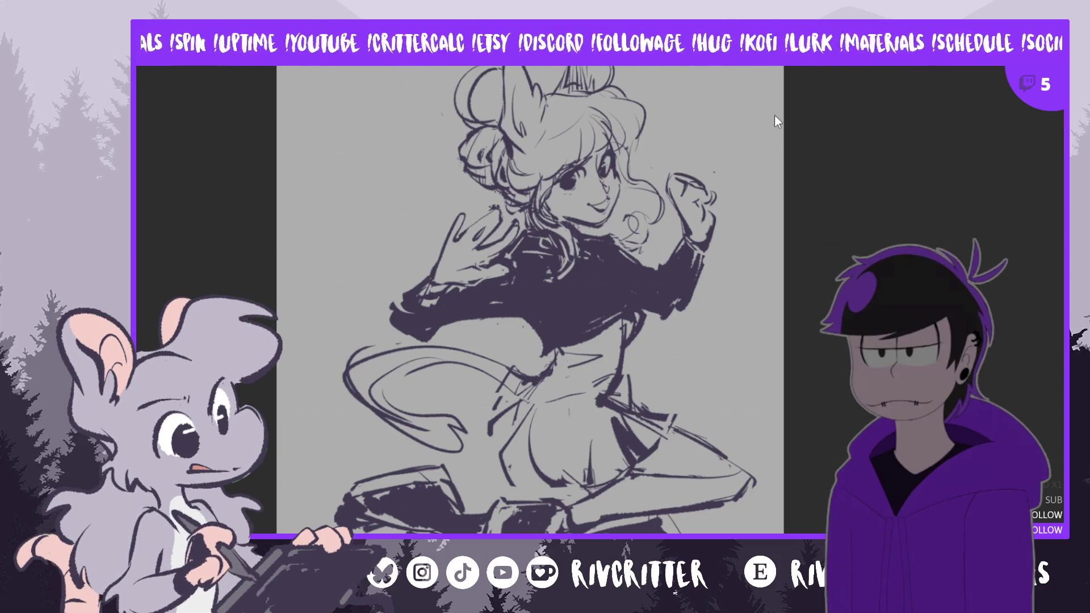
scroll(773, 115, up, 1)
scroll(774, 115, up, 1)
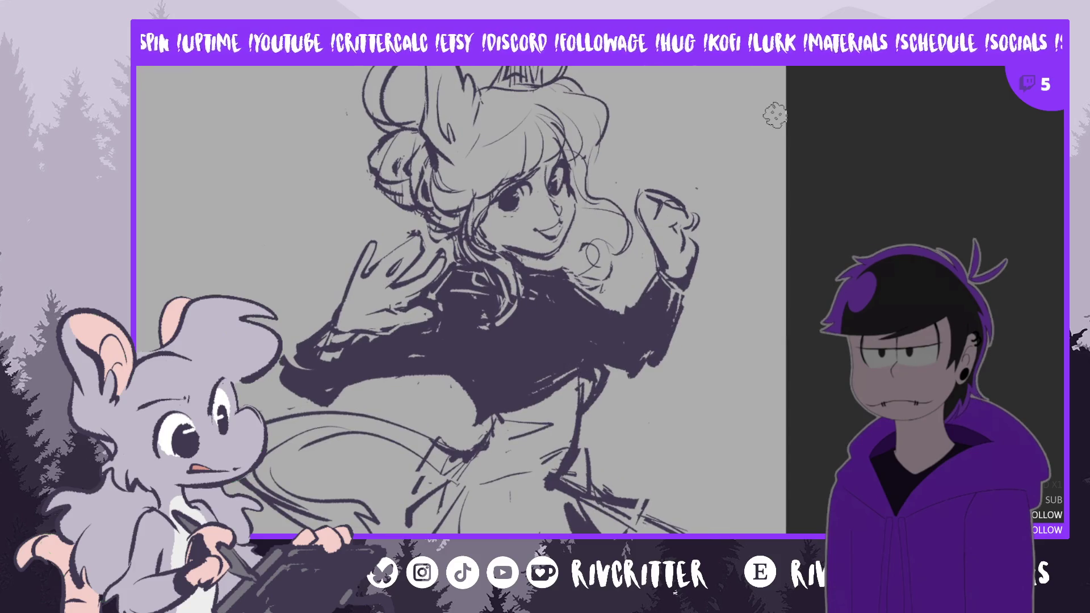
Mirror the canvas view horizontally before drawing the new strand from the bun
key(m)
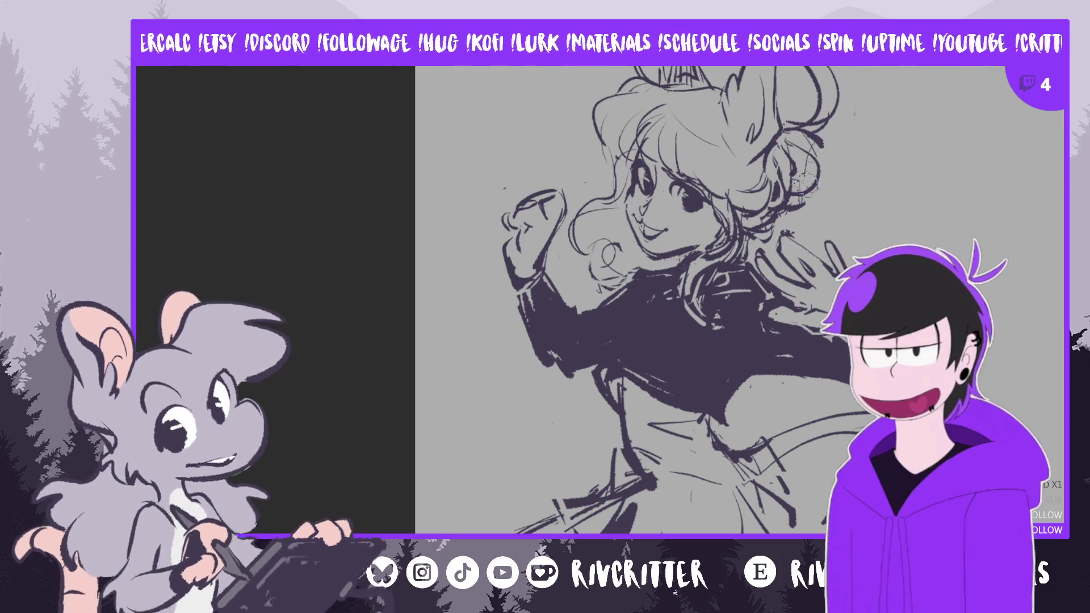
Draw a strand out from the bun and curly strands behind the head, mirroring the view to review
mouse_move(788, 208)
mouse_down()
mouse_move(890, 197)
mouse_move(922, 243)
mouse_up()
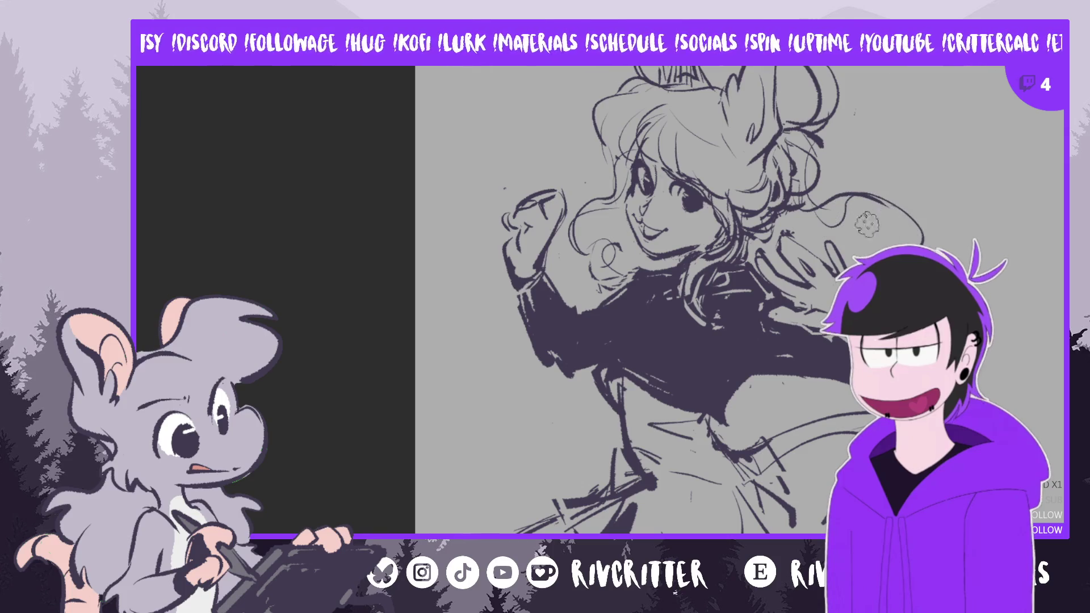
key(m)
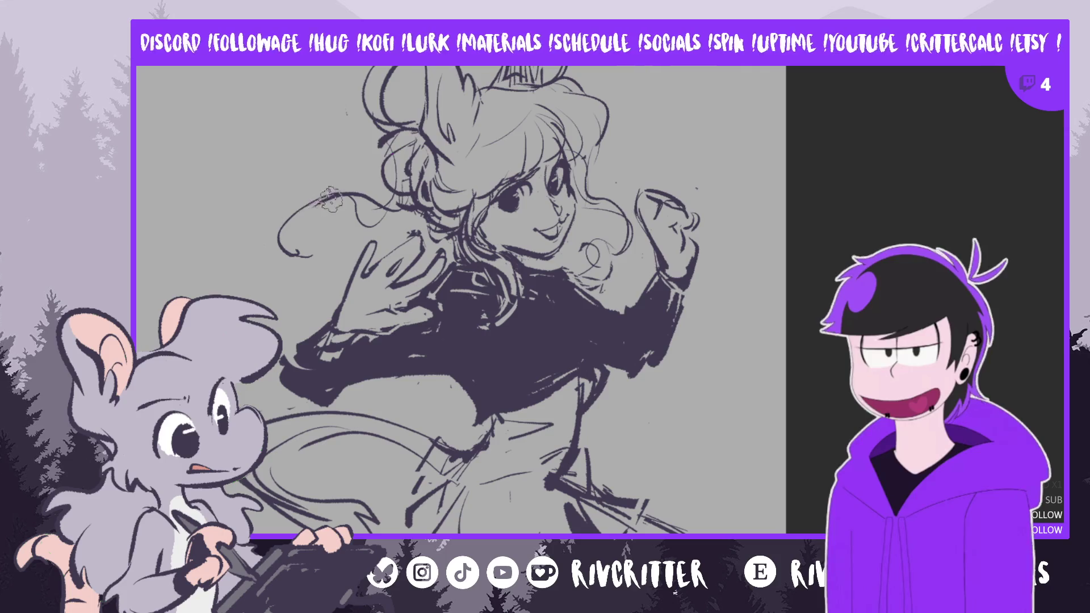
mouse_move(281, 231)
mouse_down()
mouse_move(350, 202)
mouse_move(371, 224)
mouse_up()
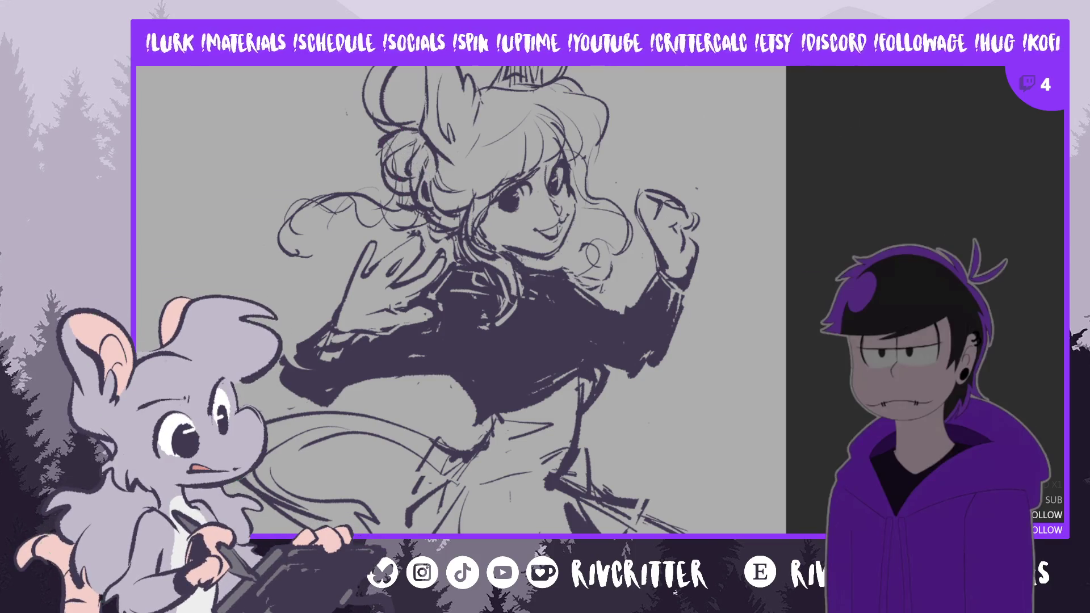
key(m)
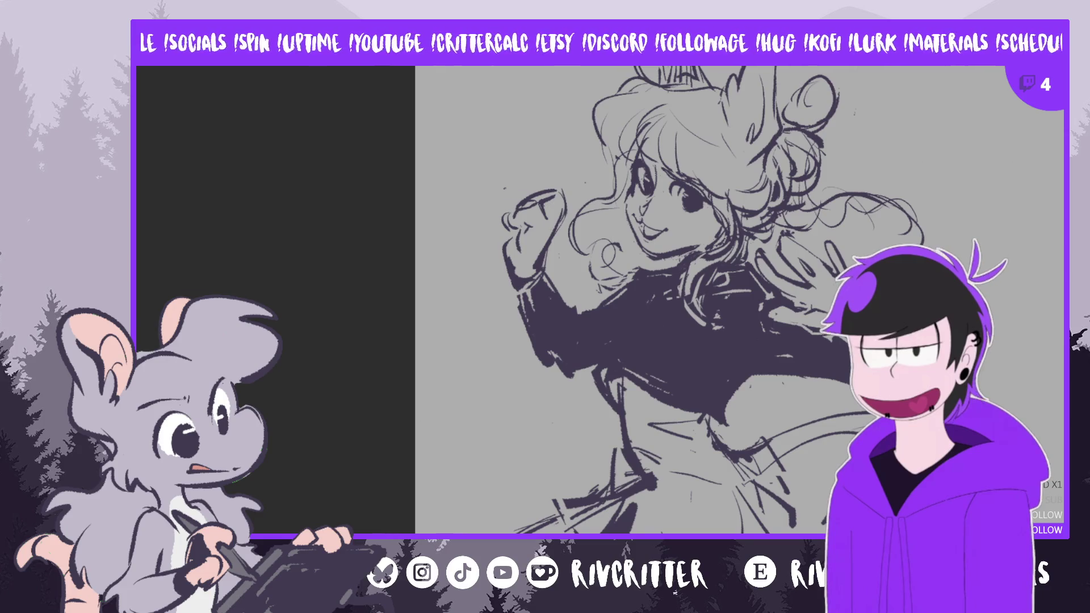
scroll(707, 298, up, 2)
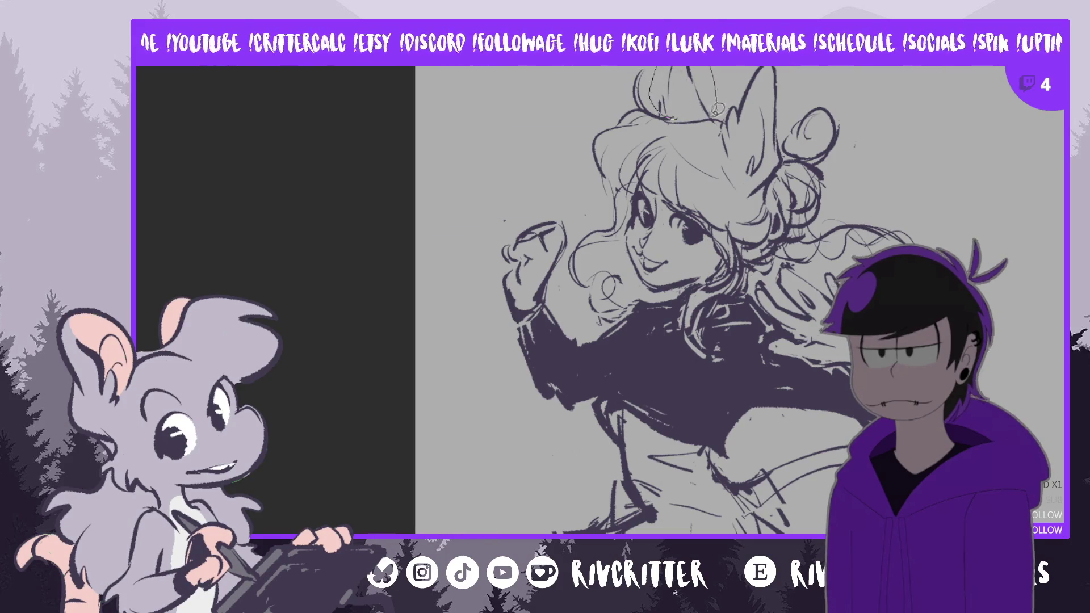
Select the bun, rotate it slightly clockwise with Free Transform, and restore the normal view
drag(718, 108, 718, 102)
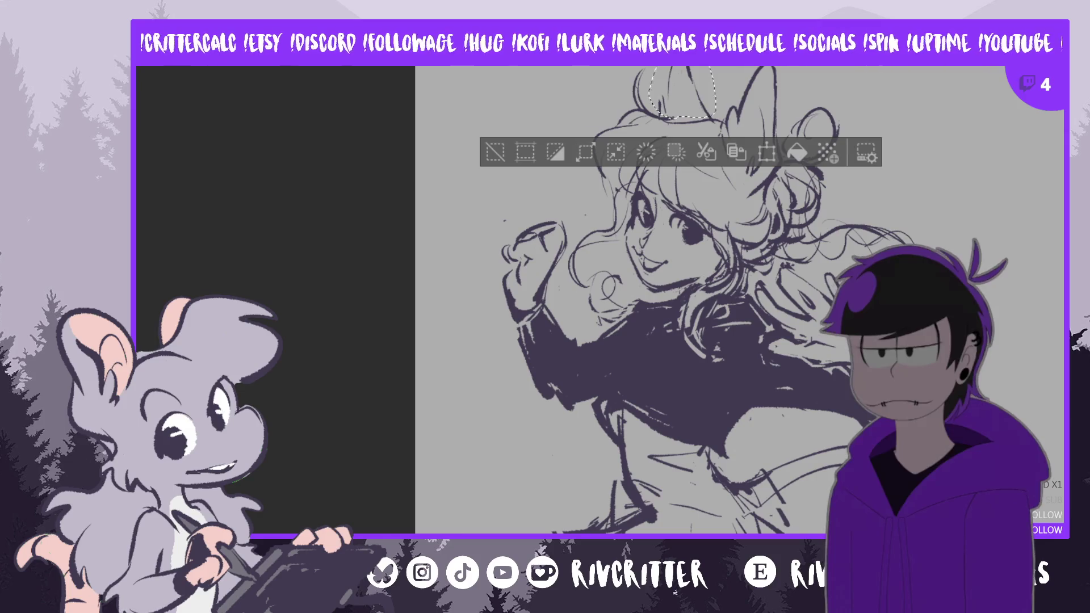
key(ctrl+t)
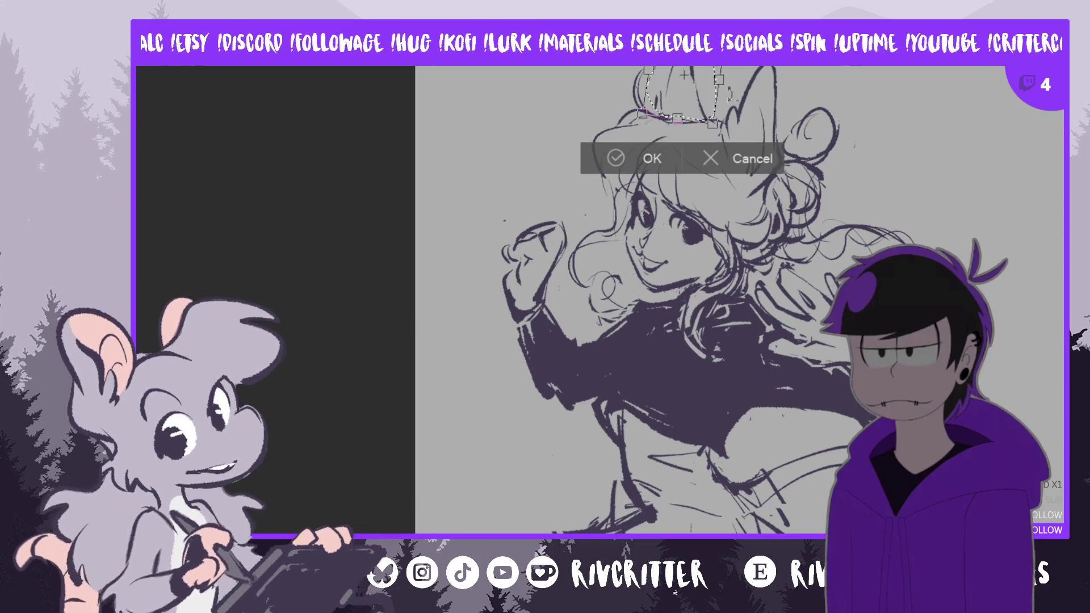
drag(717, 78, 709, 102)
click(618, 162)
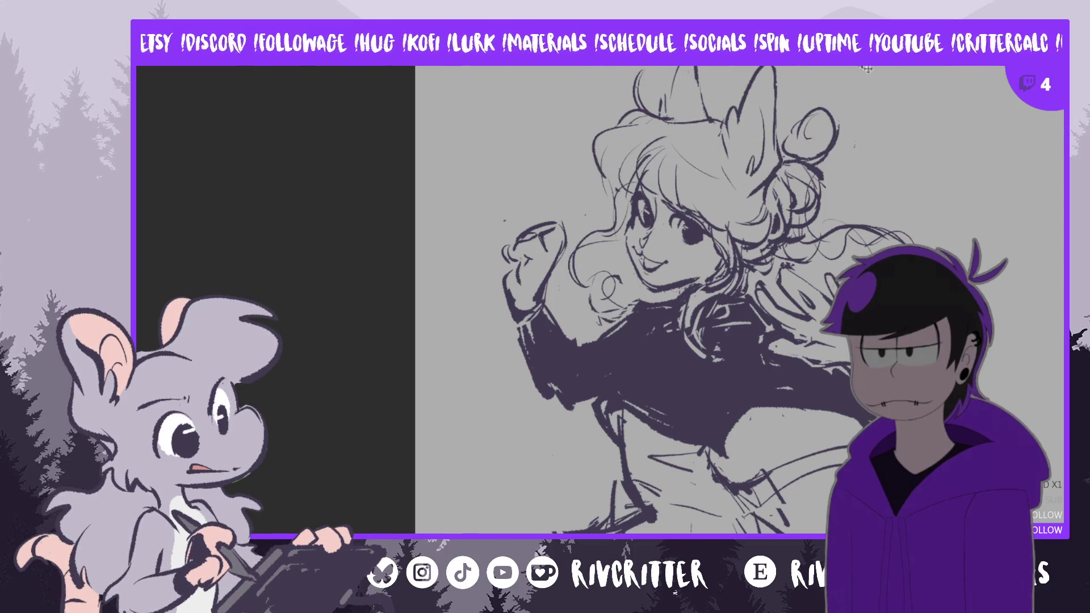
key(h)
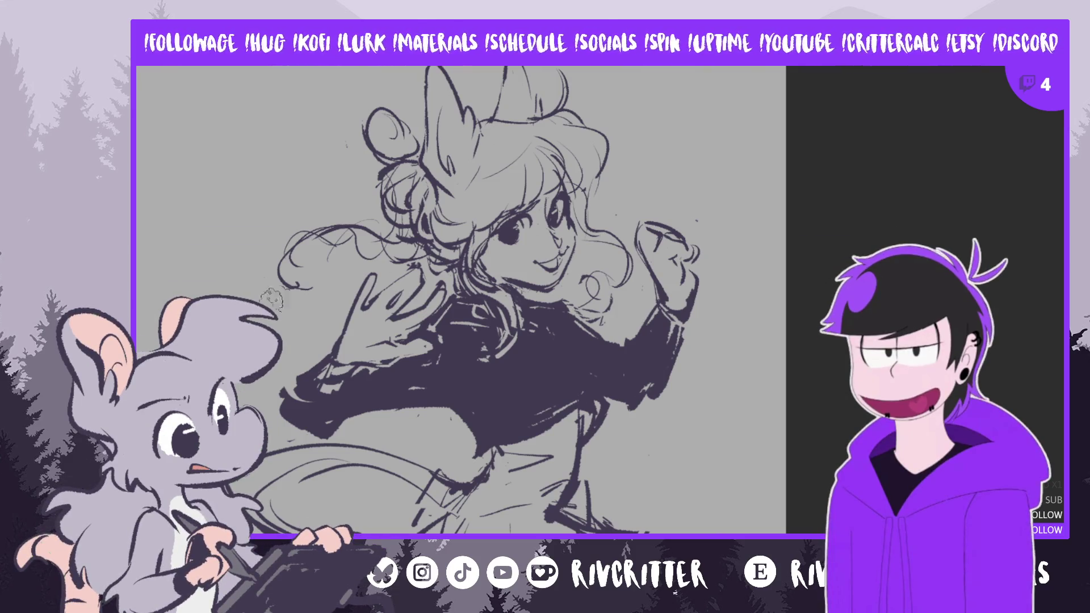
scroll(245, 341, down, 2)
scroll(263, 514, up, 2)
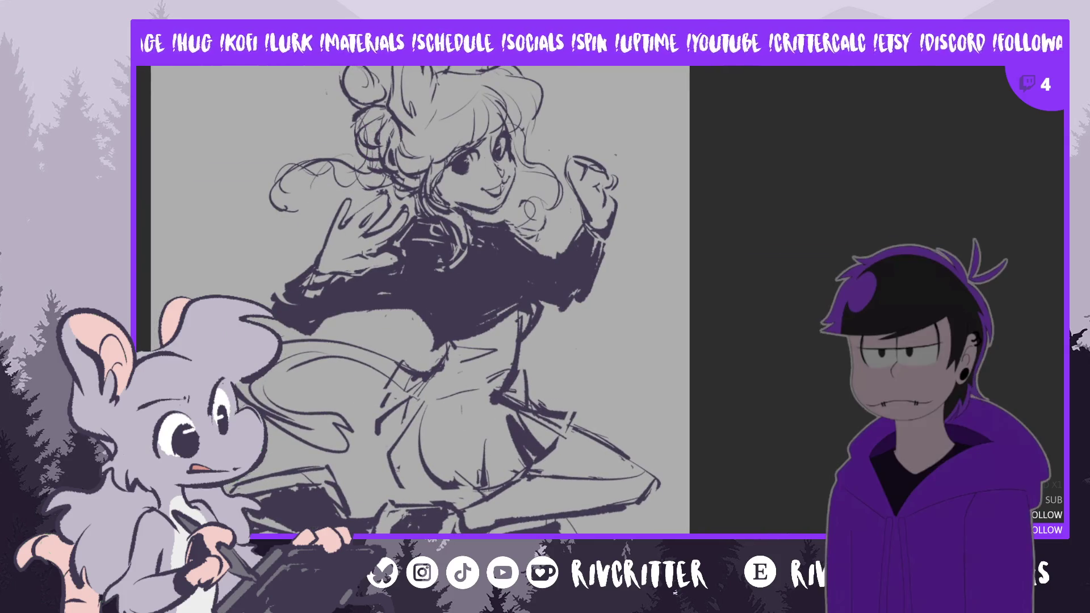
Pan the canvas so the whole figure sits centred in the window
drag(394, 525, 520, 525)
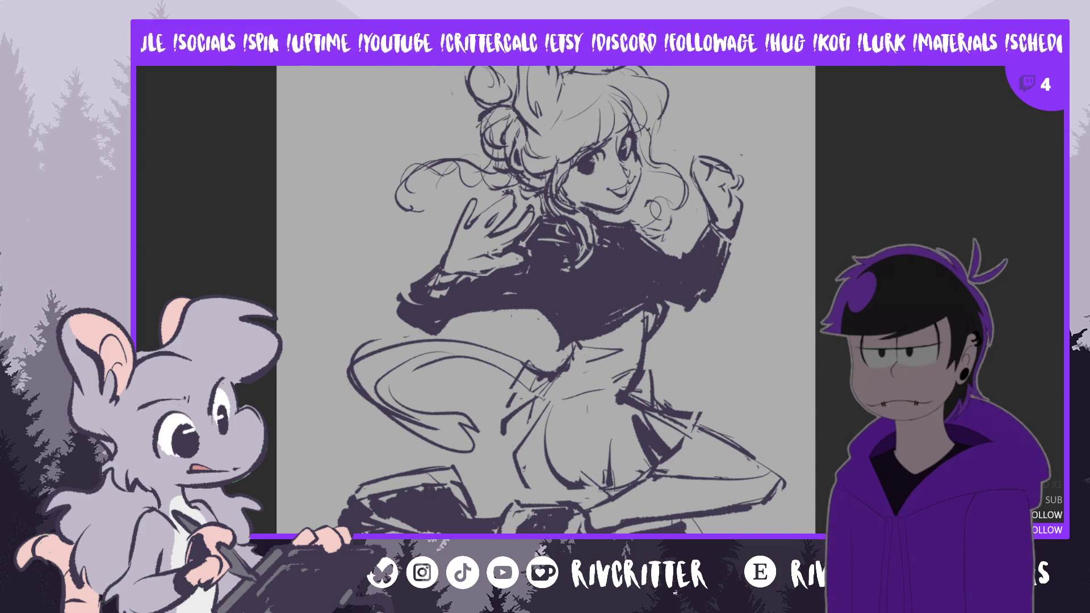
scroll(659, 383, down, 3)
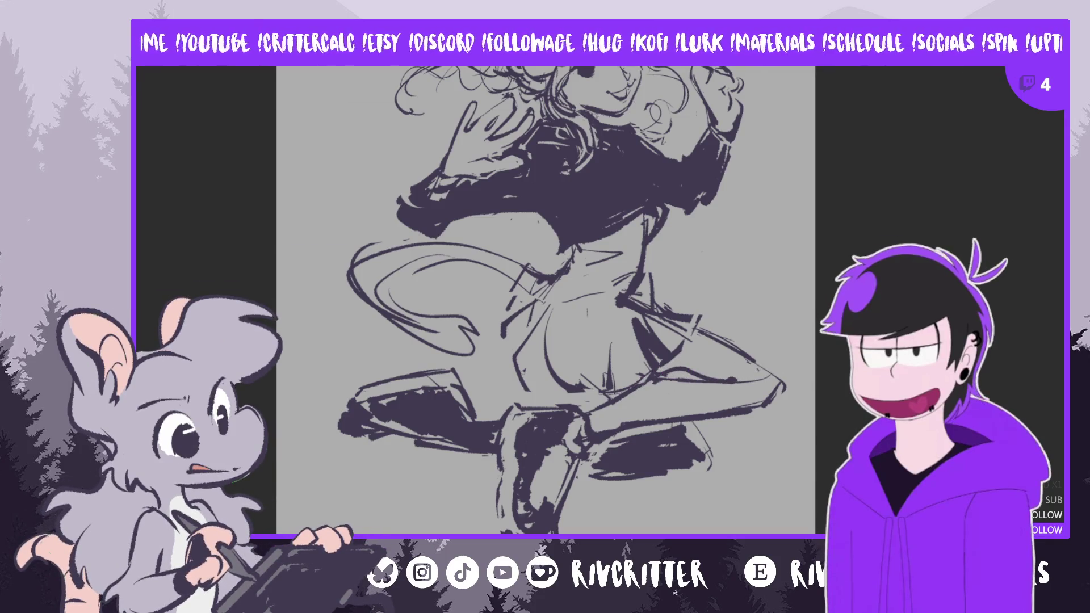
key(m)
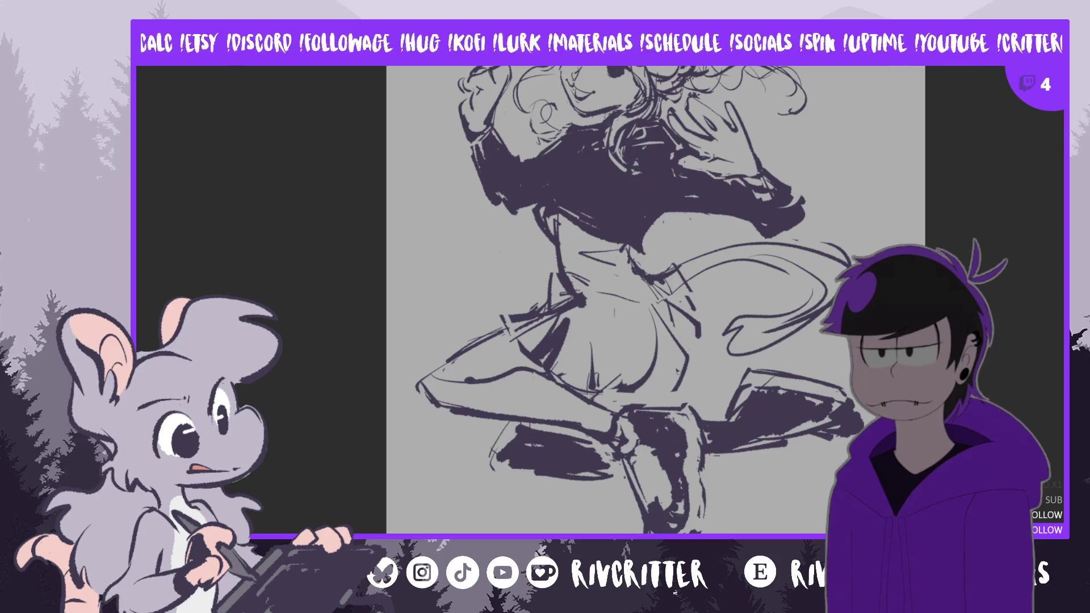
key(m)
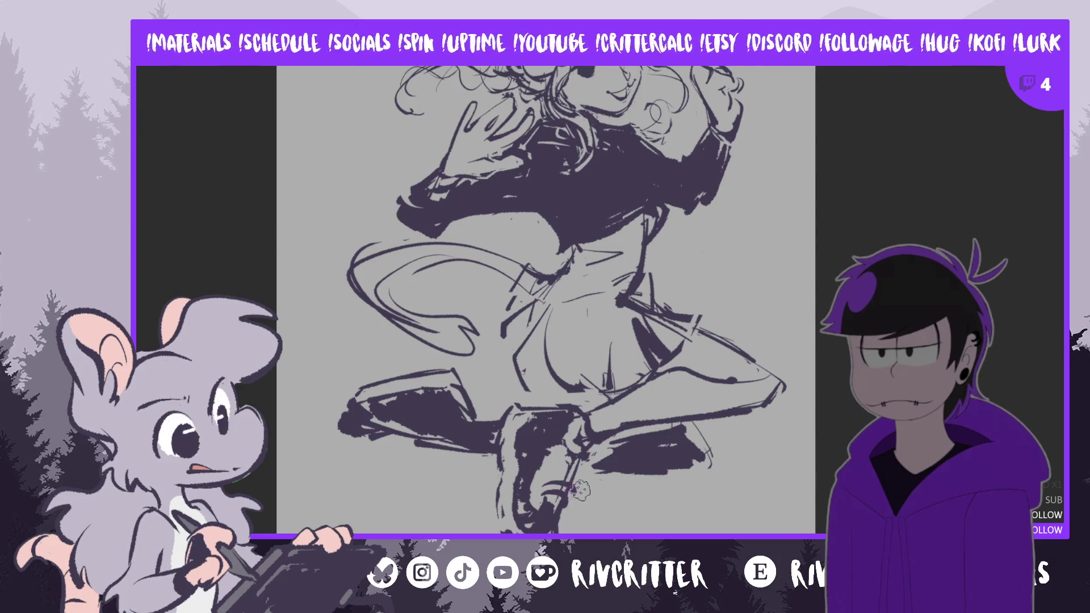
Paint short dark shading and lace strokes onto the lower boot
drag(551, 468, 573, 482)
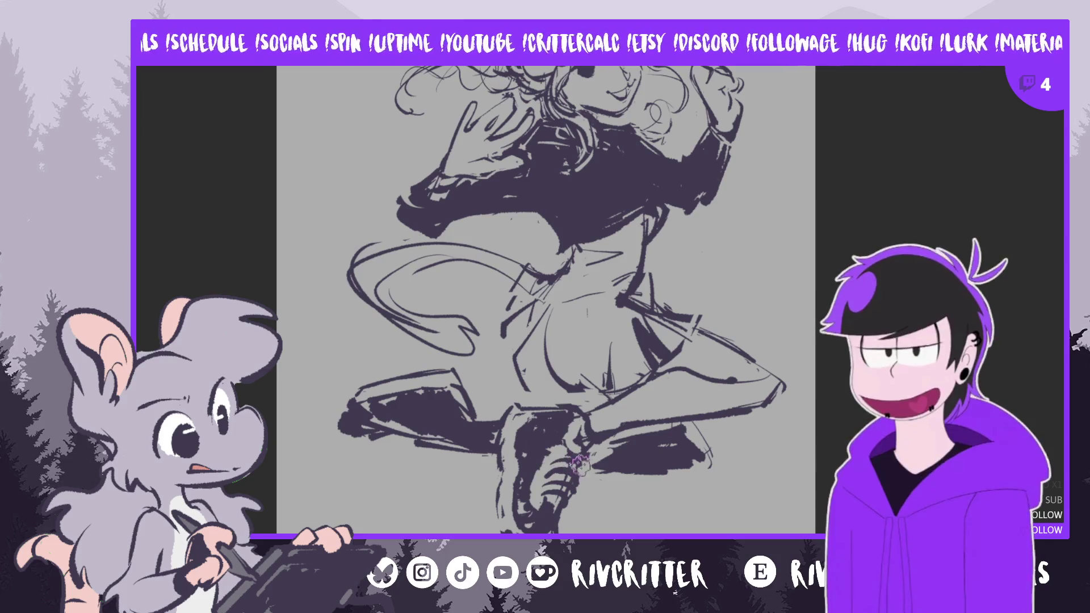
drag(560, 460, 576, 474)
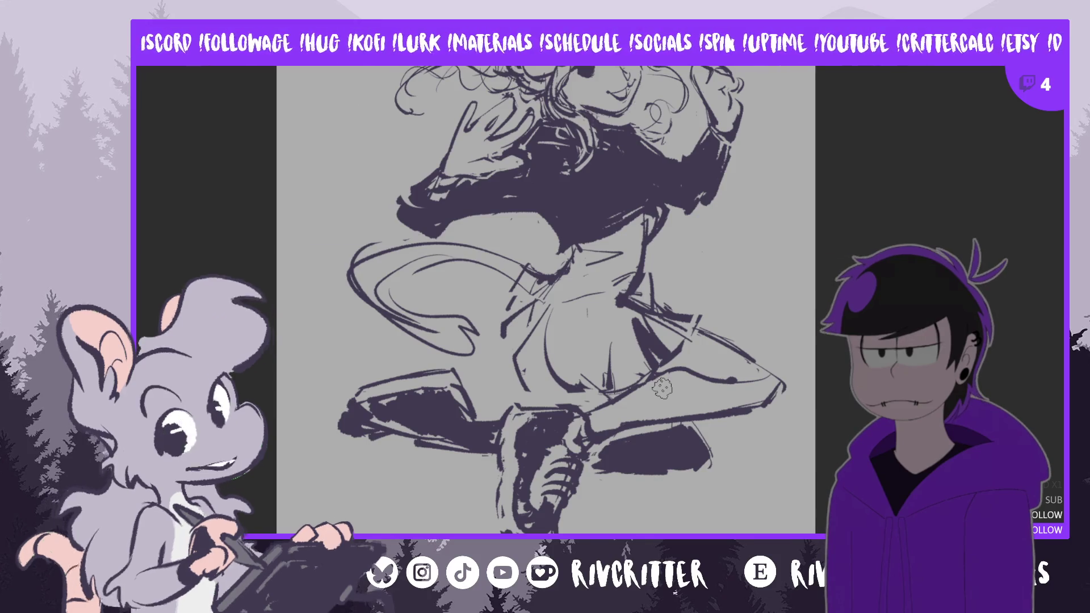
scroll(662, 387, up, 2)
scroll(545, 299, up, 2)
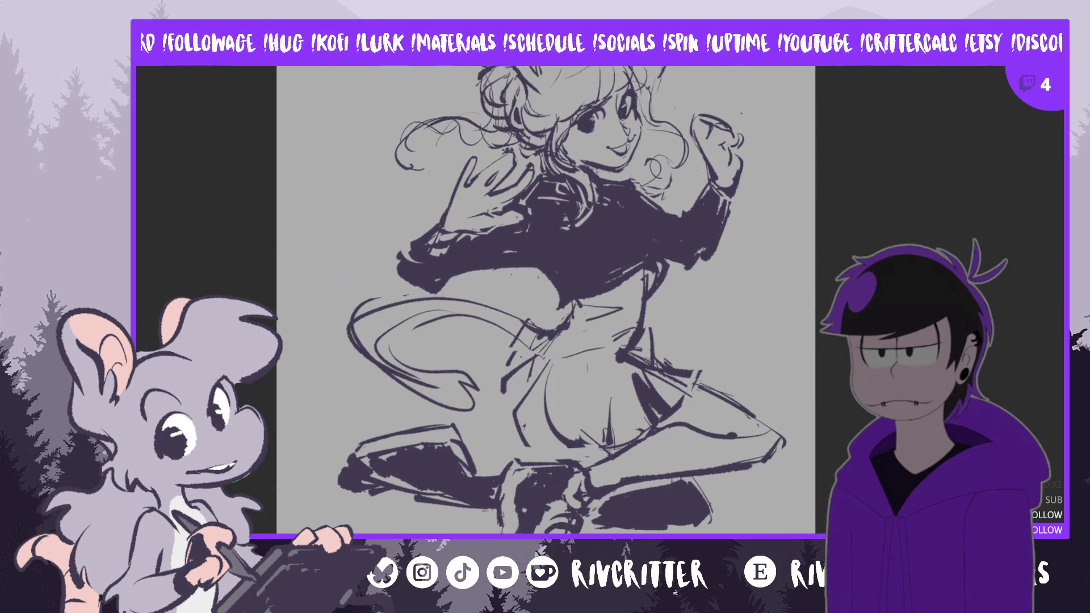
Mirror the canvas view horizontally to check the sketch's proportions
key(m)
scroll(656, 298, up, 2)
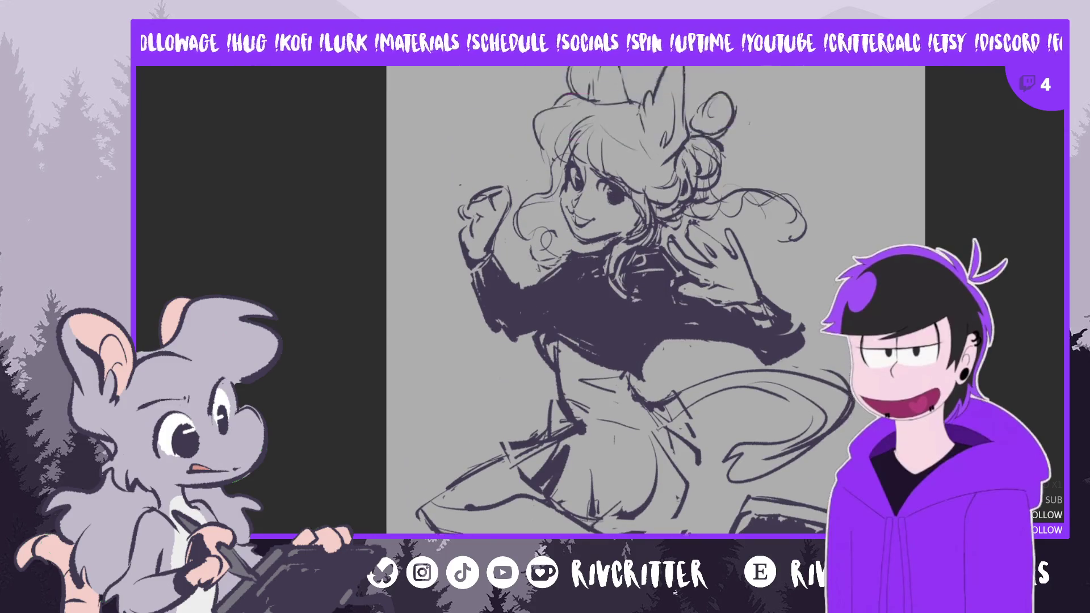
scroll(656, 298, down, 2)
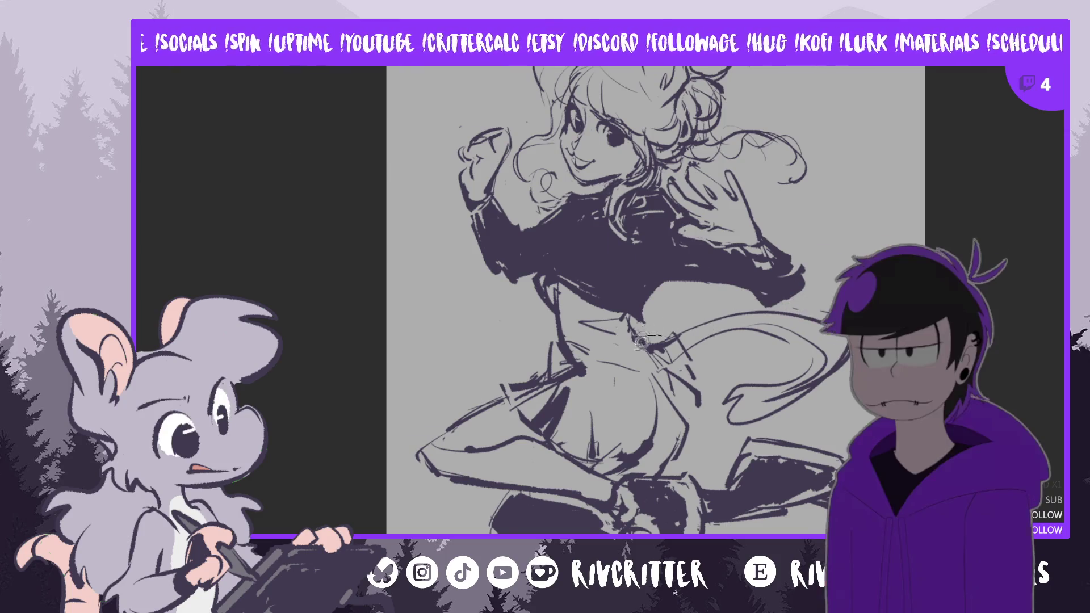
Sketch near the belt, then select the tail strokes, nudge them down-right and reshape them with Free Transform
mouse_move(647, 332)
mouse_down()
mouse_move(656, 375)
mouse_move(726, 368)
mouse_move(719, 433)
mouse_move(793, 414)
mouse_up()
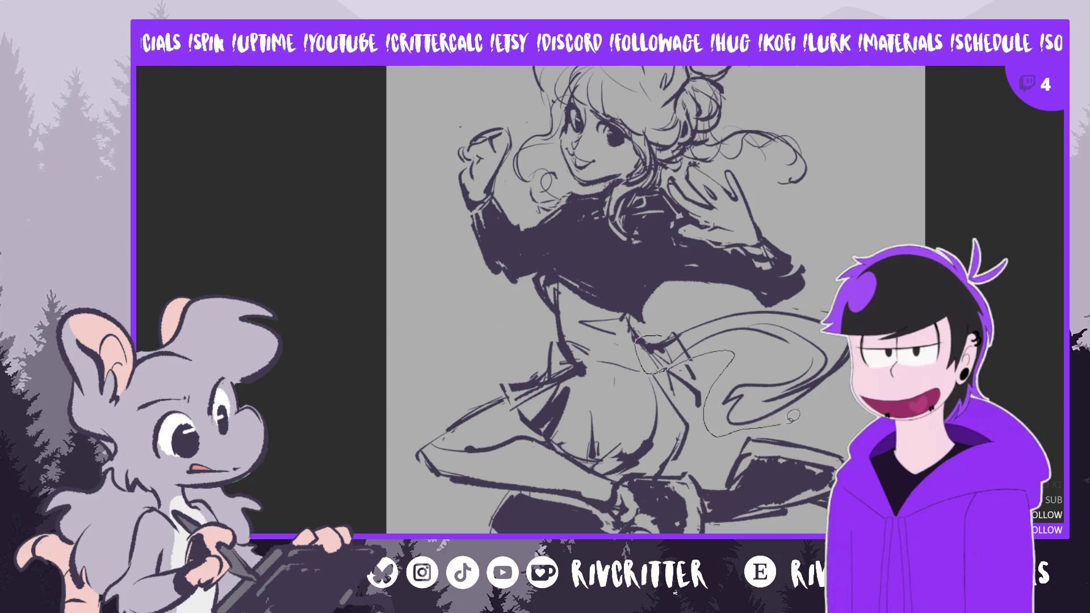
drag(814, 295, 672, 317)
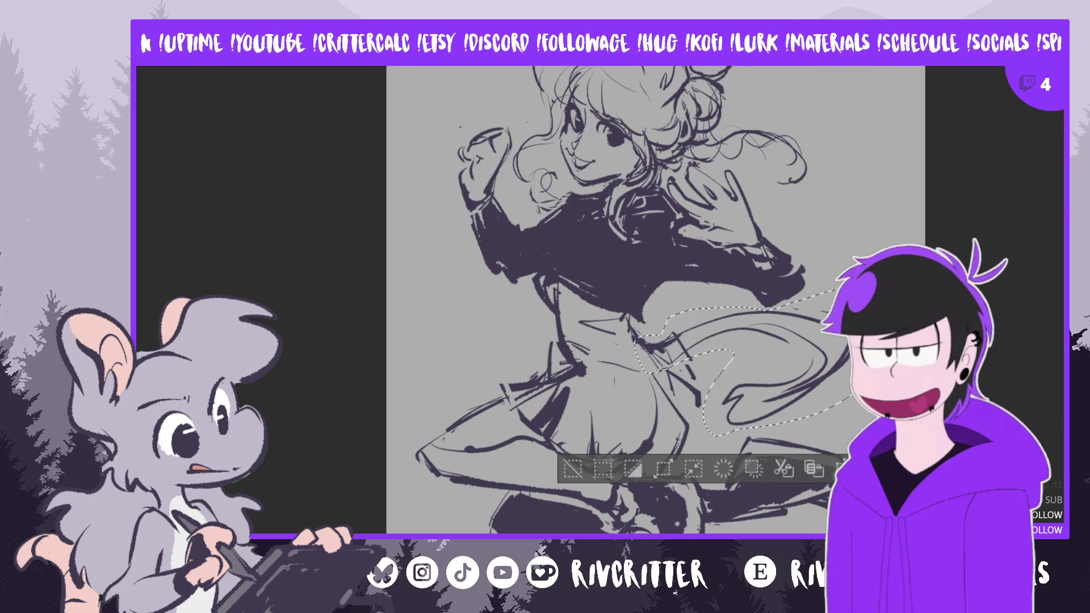
drag(783, 370, 790, 378)
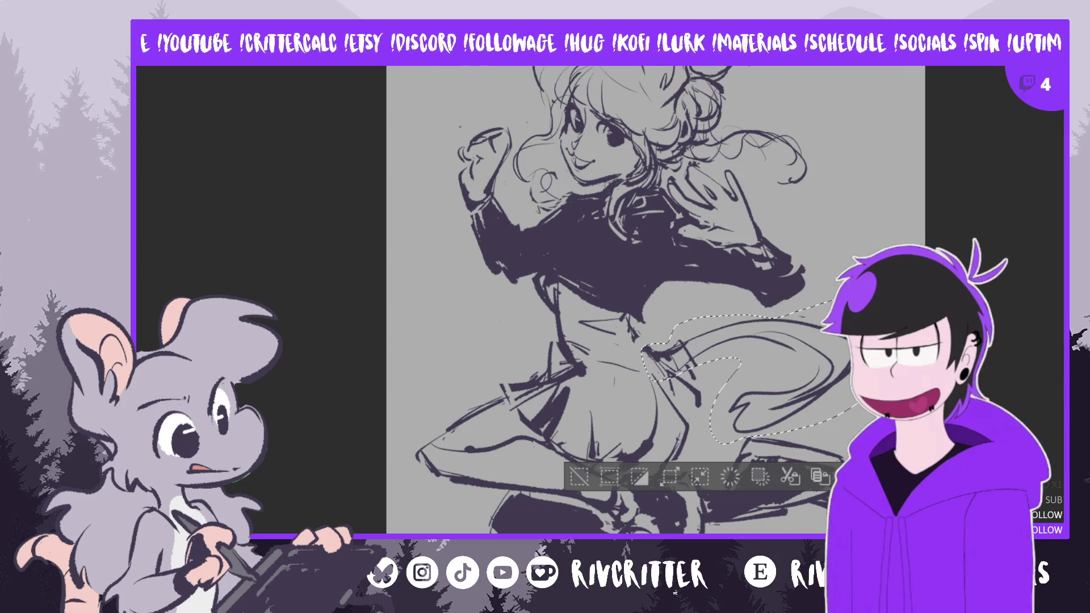
key(ctrl+t)
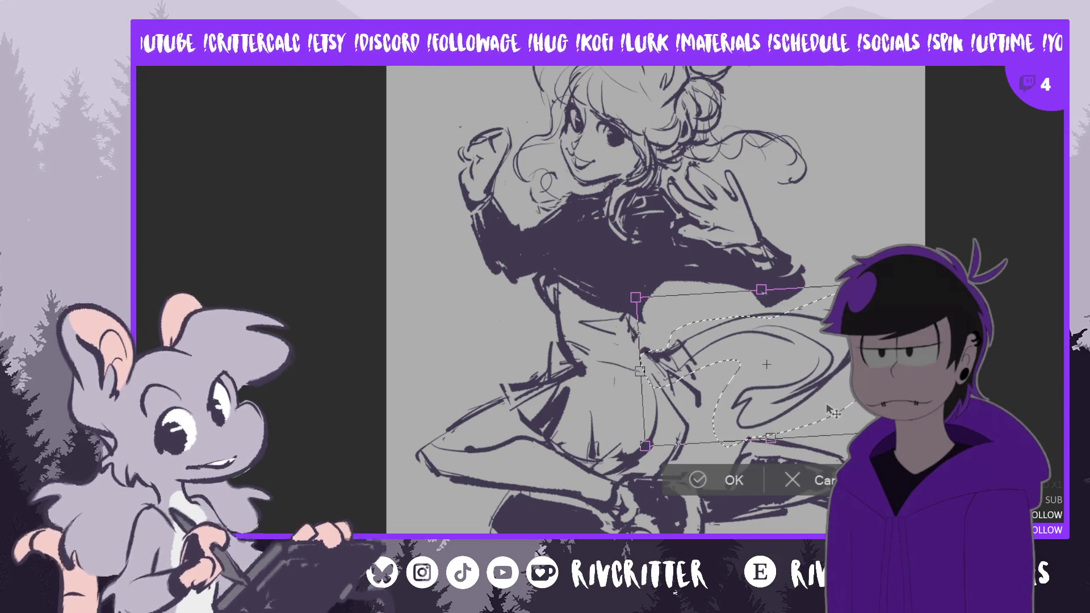
click(703, 482)
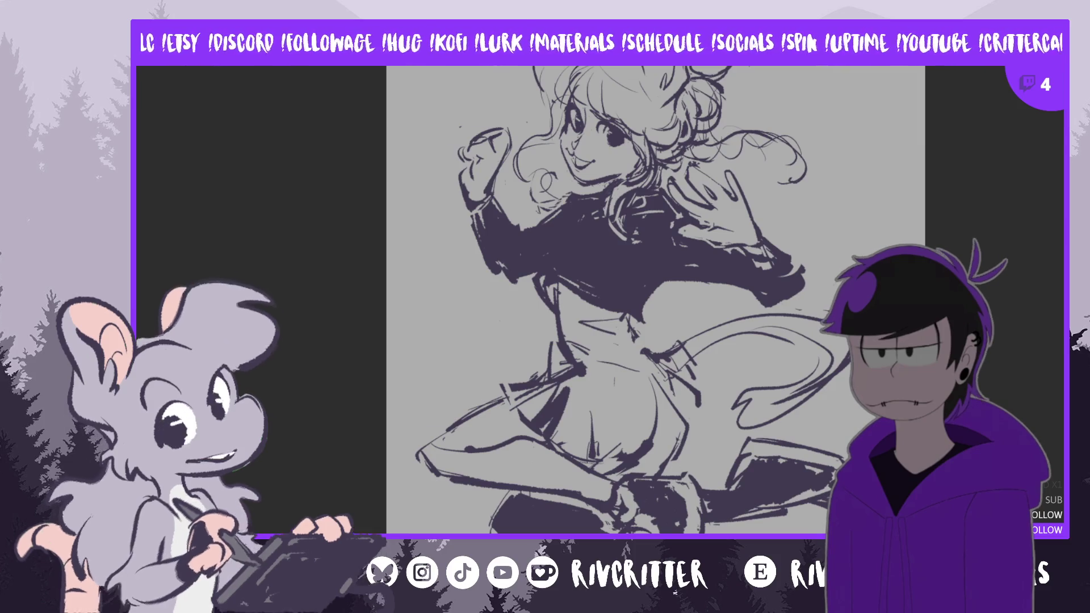
Toggle the horizontal flip to compare proportions, ending in the normal orientation
key(m)
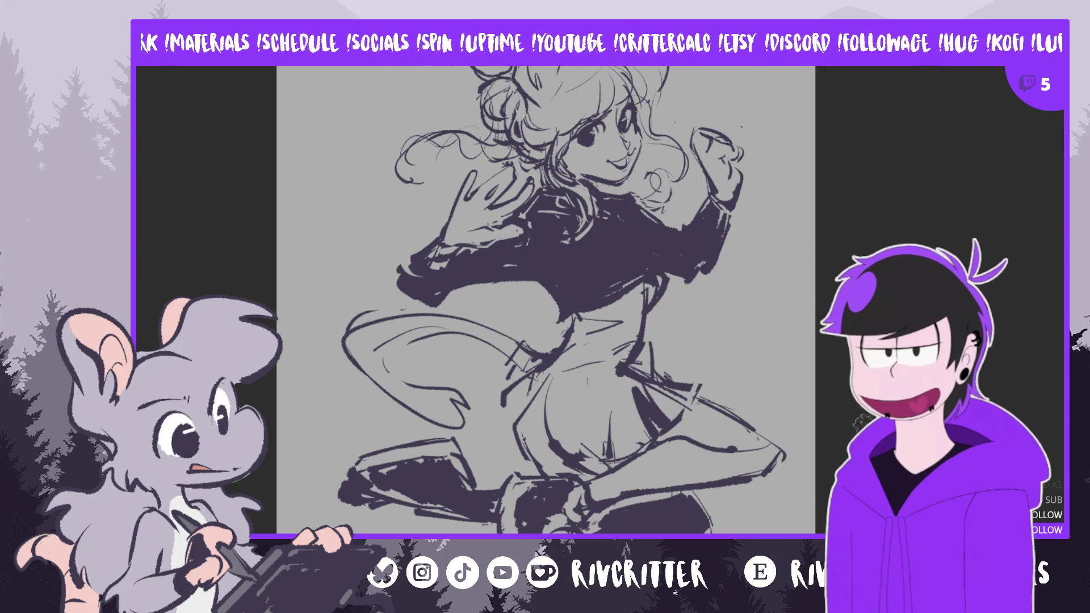
key(m)
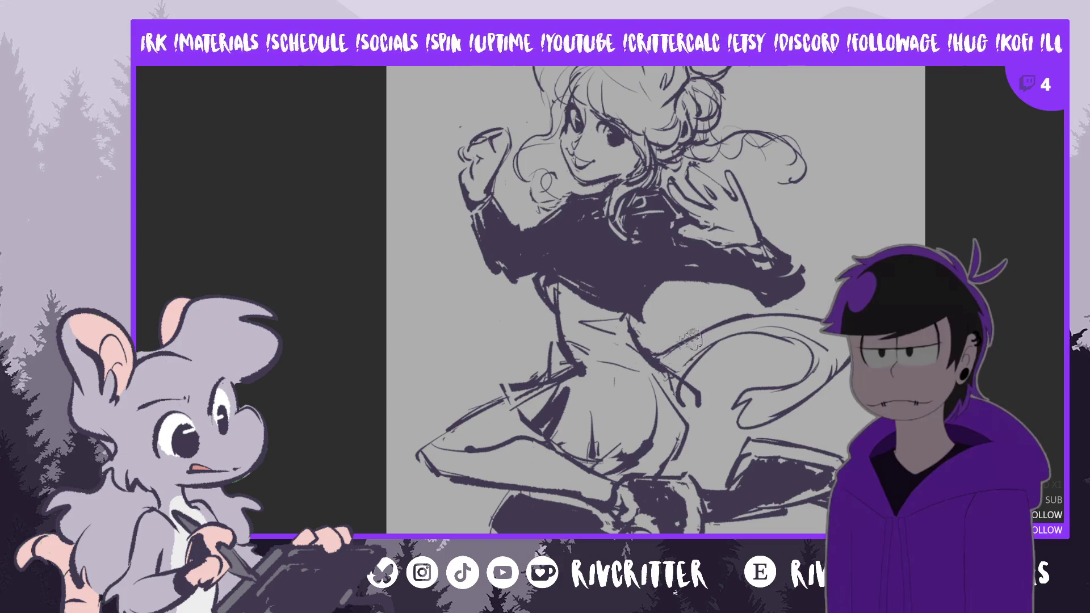
key(m)
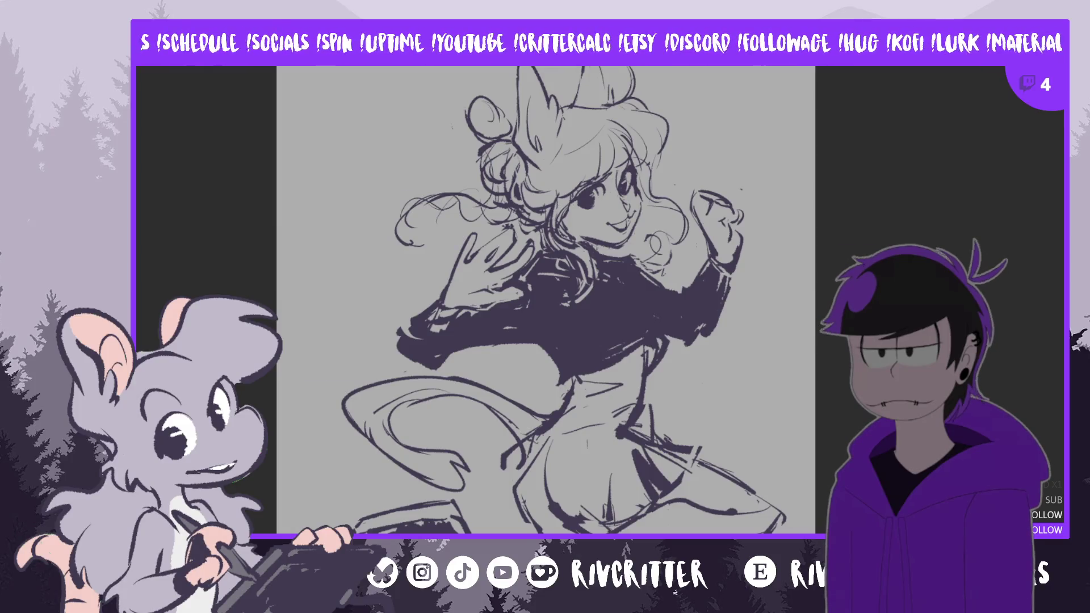
scroll(498, 374, down, 3)
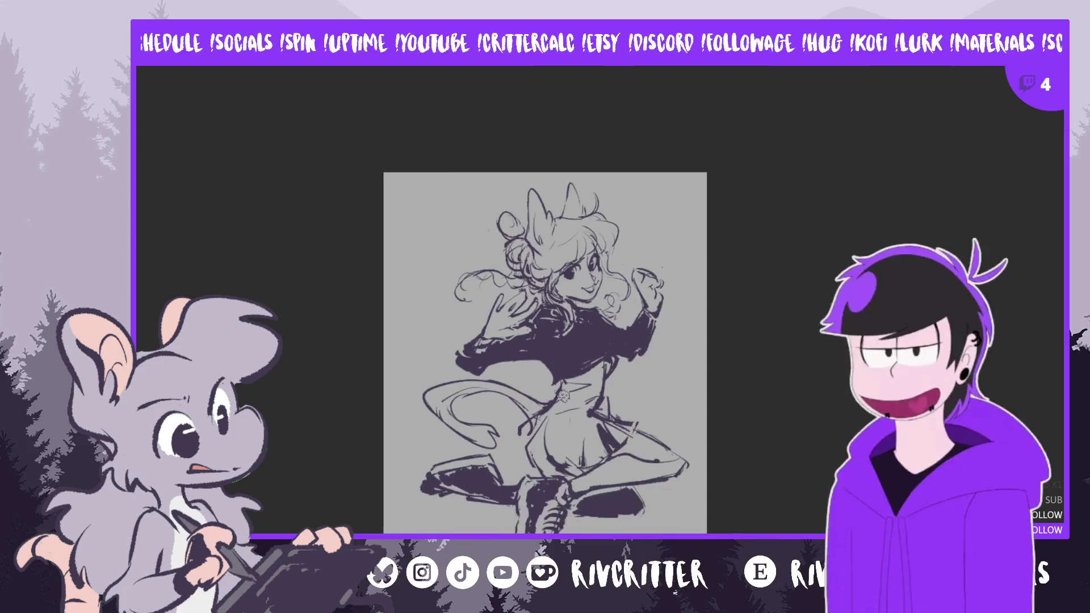
Free-transform the whole sketch layer: rotate it slightly clockwise, shift it a little left and down, and confirm
key(ctrl+t)
drag(802, 489, 788, 510)
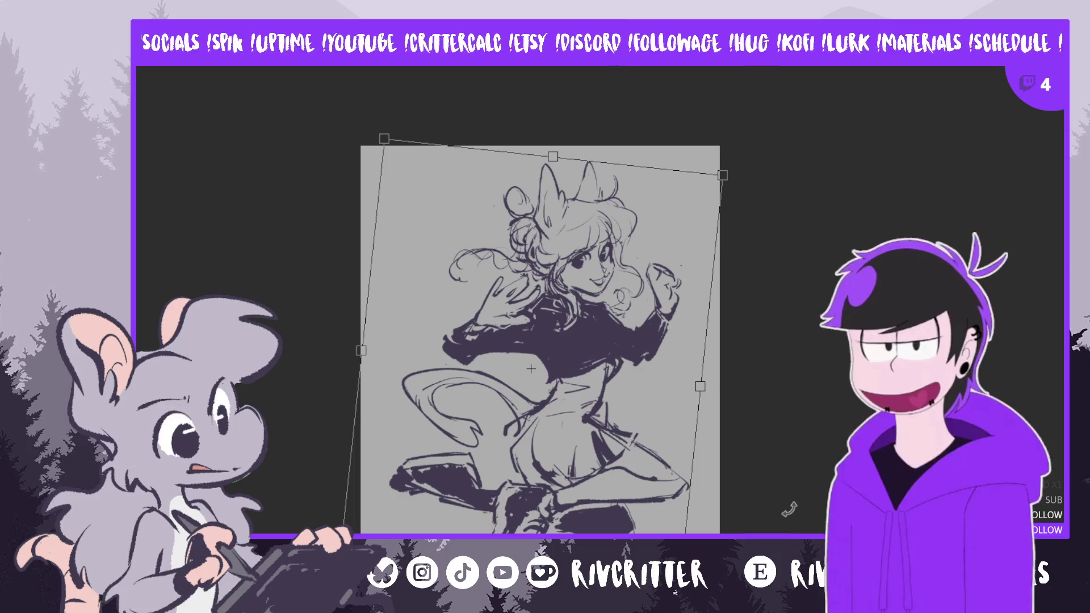
drag(638, 523, 631, 530)
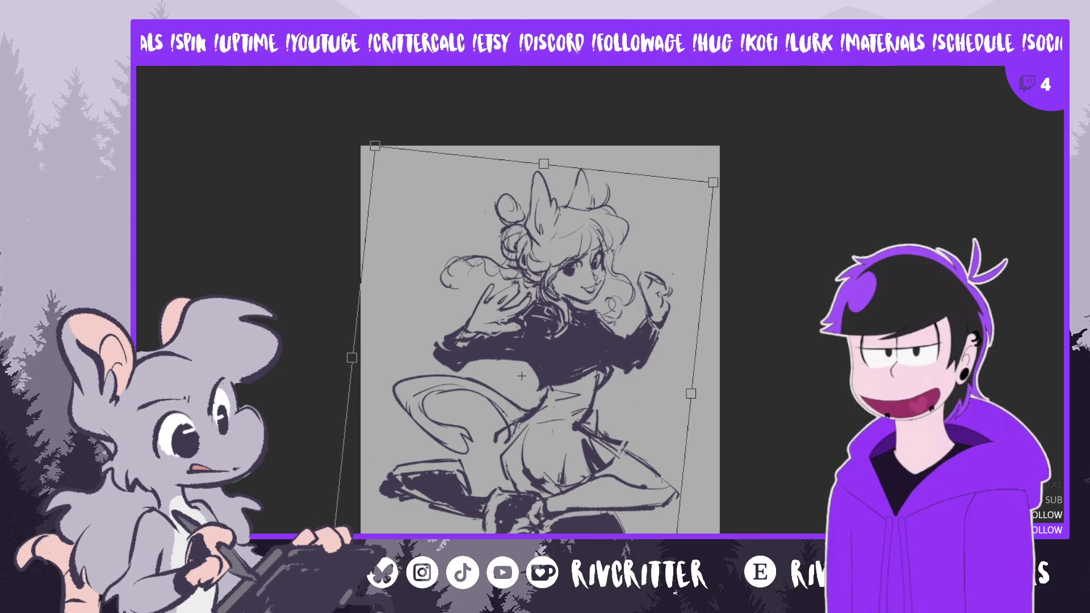
key(Return)
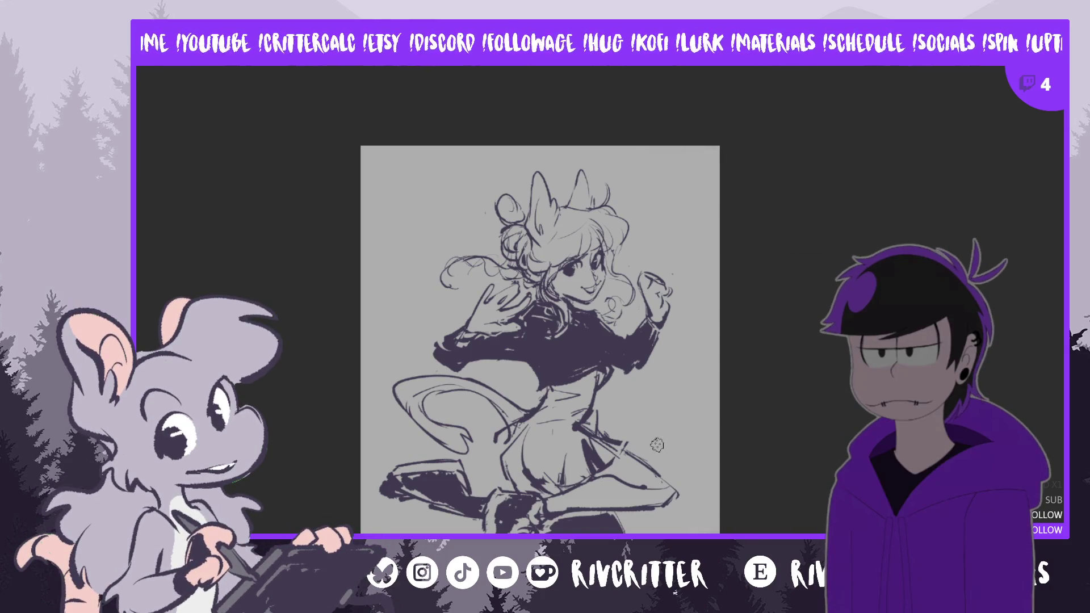
scroll(557, 342, up, 1)
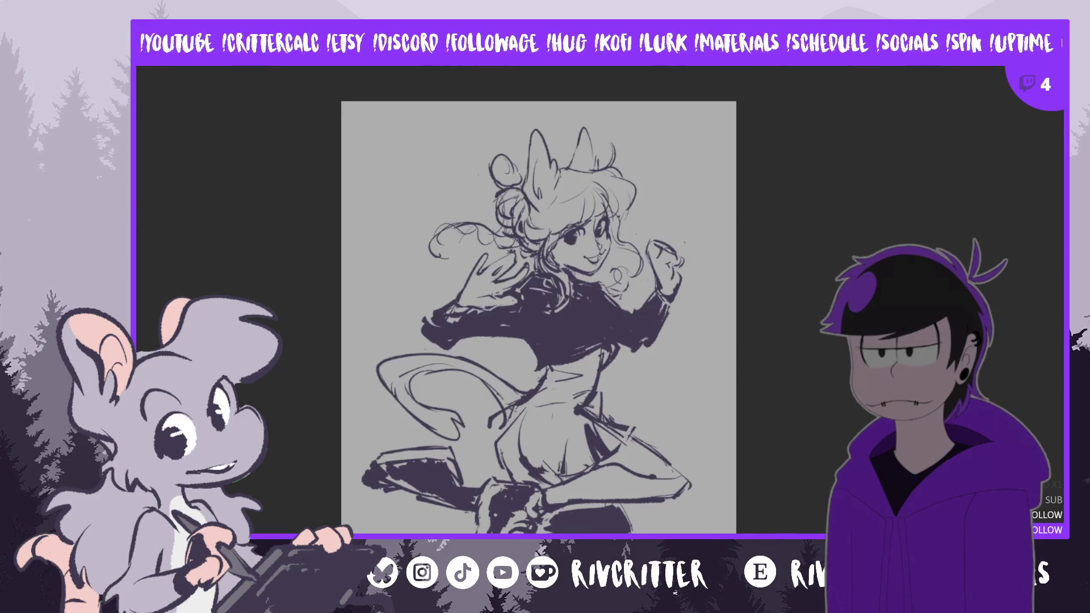
scroll(546, 498, up, 1)
scroll(562, 443, up, 1)
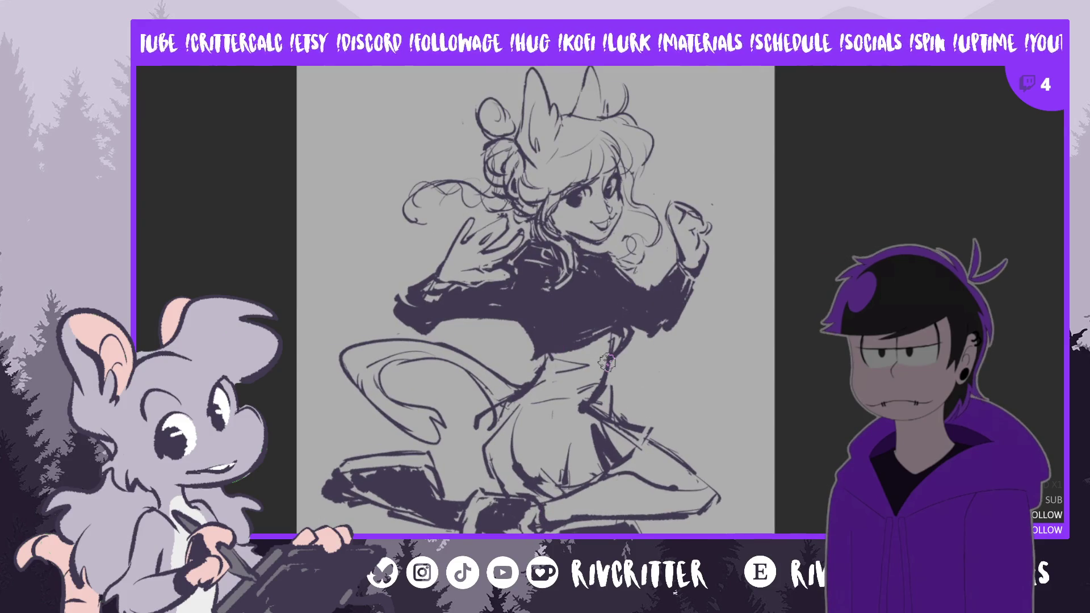
scroll(607, 363, up, 1)
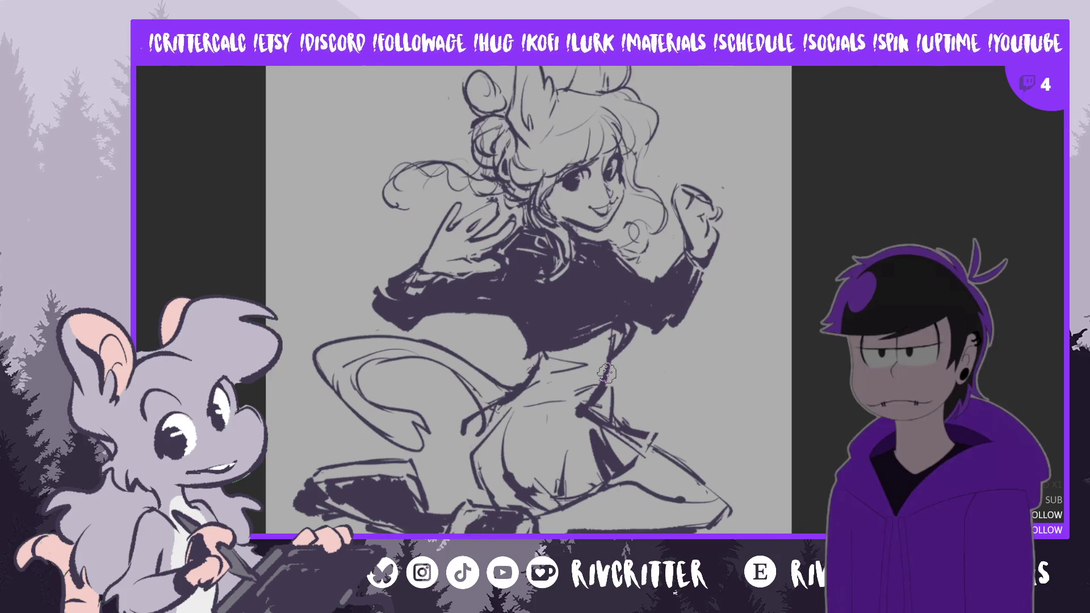
scroll(528, 299, down, 2)
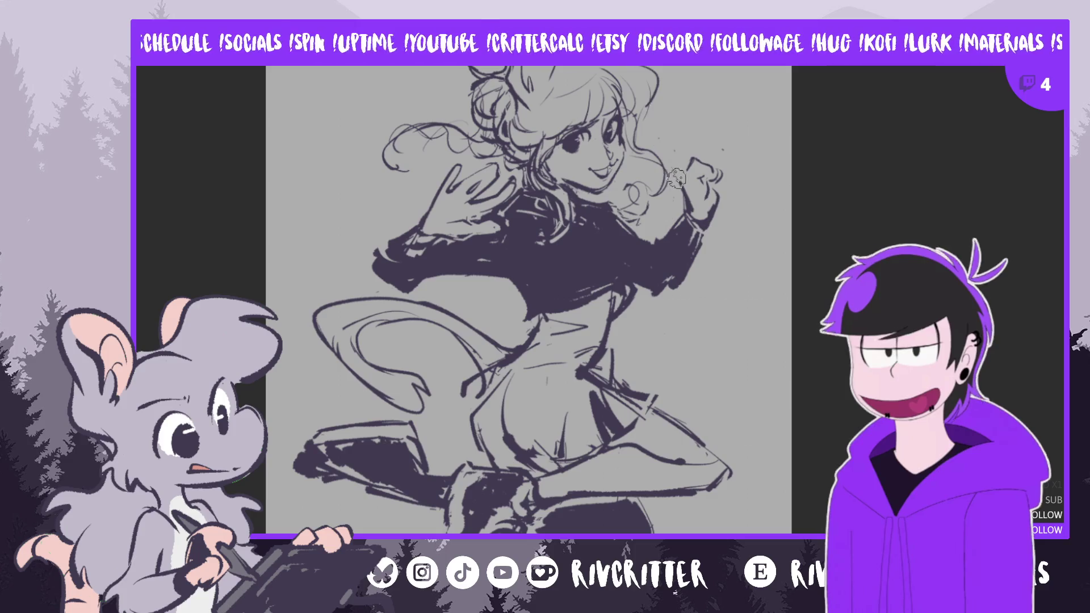
Redraw the short stroke on the girl's raised hand, then mirror the canvas view to check it
drag(677, 173, 652, 139)
key(ctrl+z)
drag(681, 174, 670, 147)
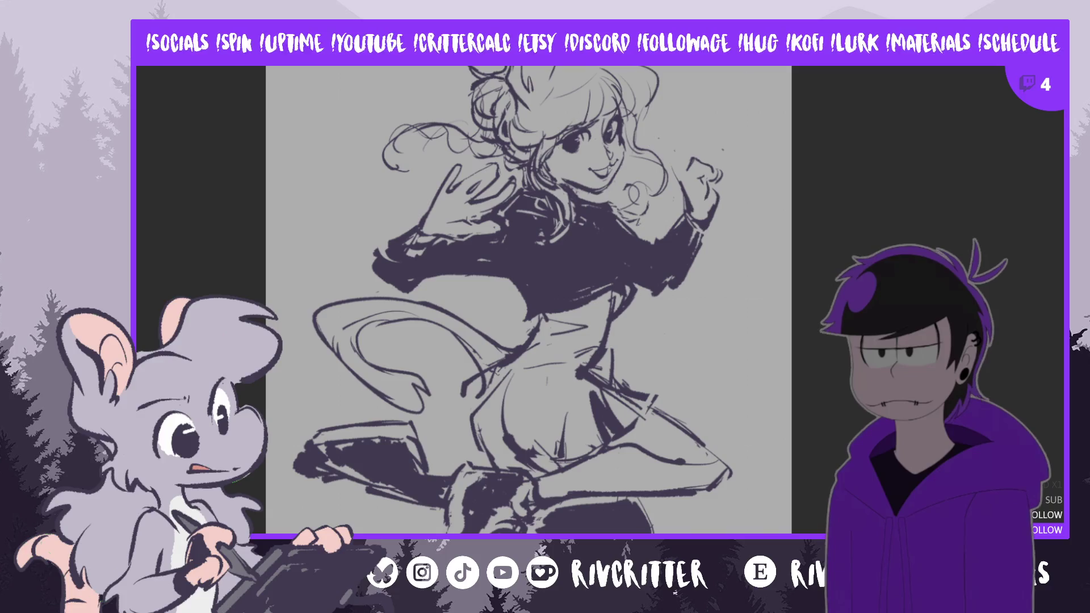
key(m)
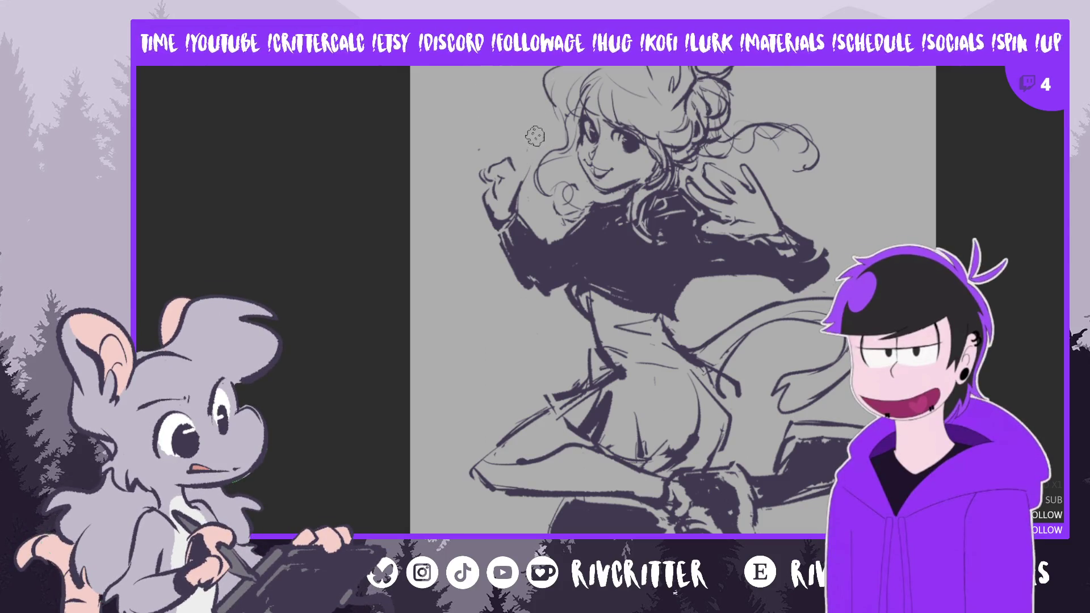
Redraw the raised hand as two fingers forming a V sign, then unmirror the view
mouse_move(481, 144)
mouse_down()
mouse_move(489, 163)
mouse_move(505, 130)
mouse_up()
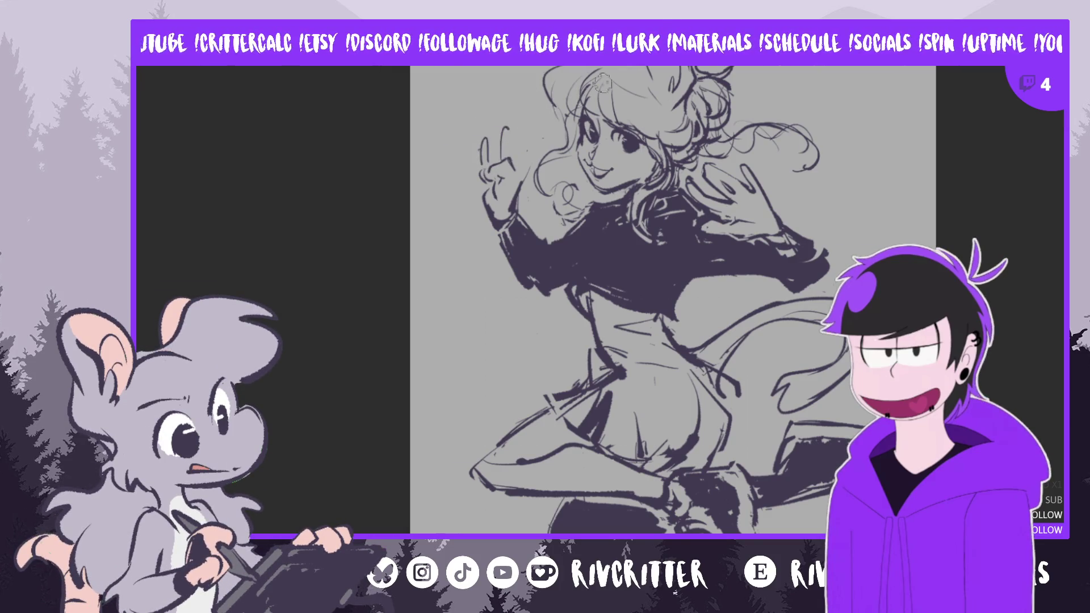
key(ctrl+z)
key(ctrl+z)
key(ctrl+z)
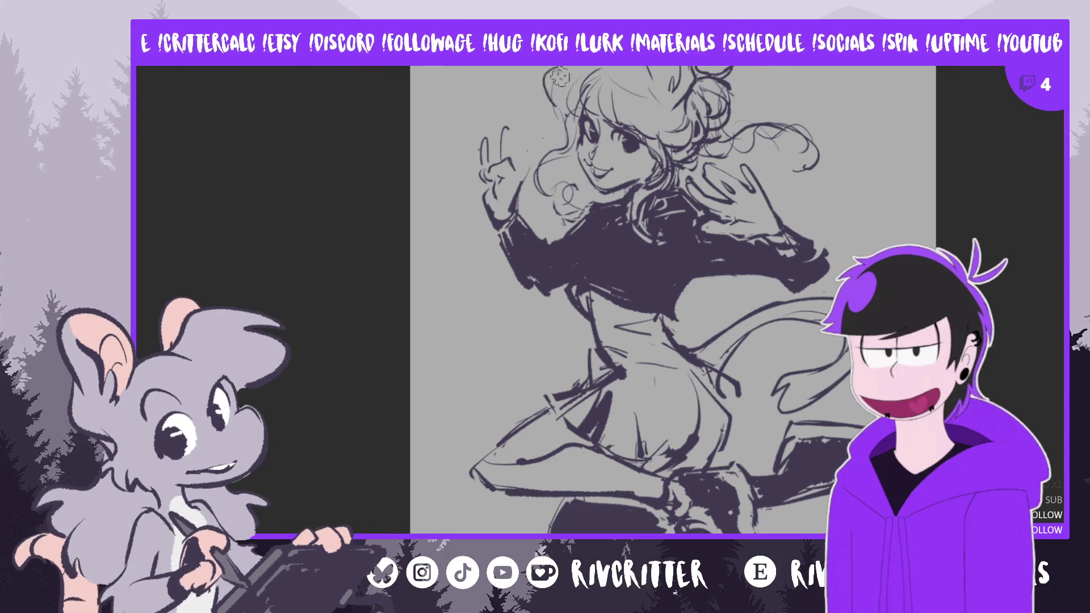
drag(504, 126, 514, 177)
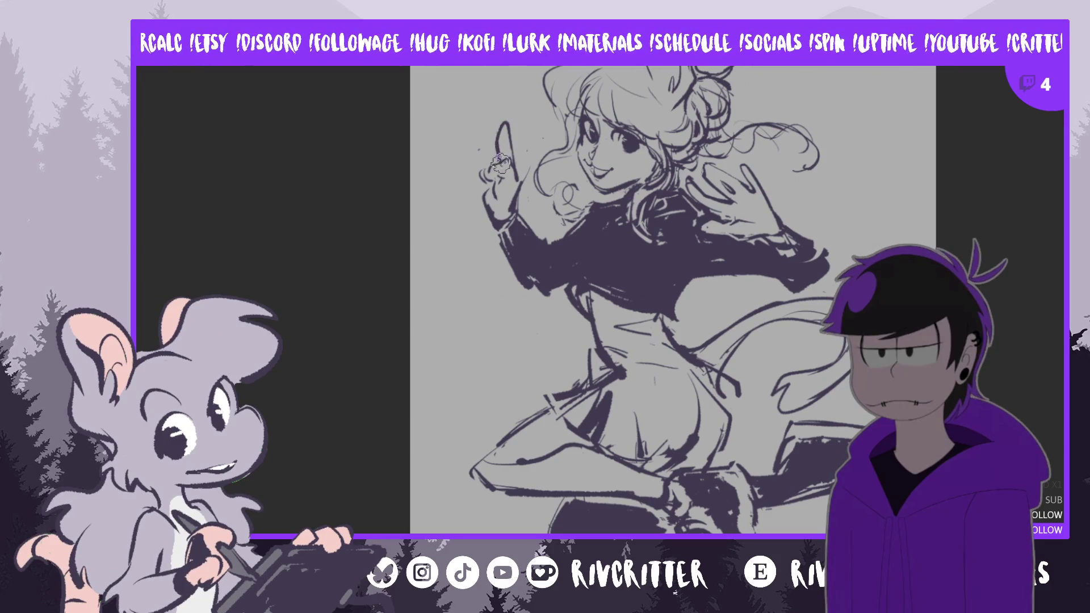
drag(482, 152, 494, 192)
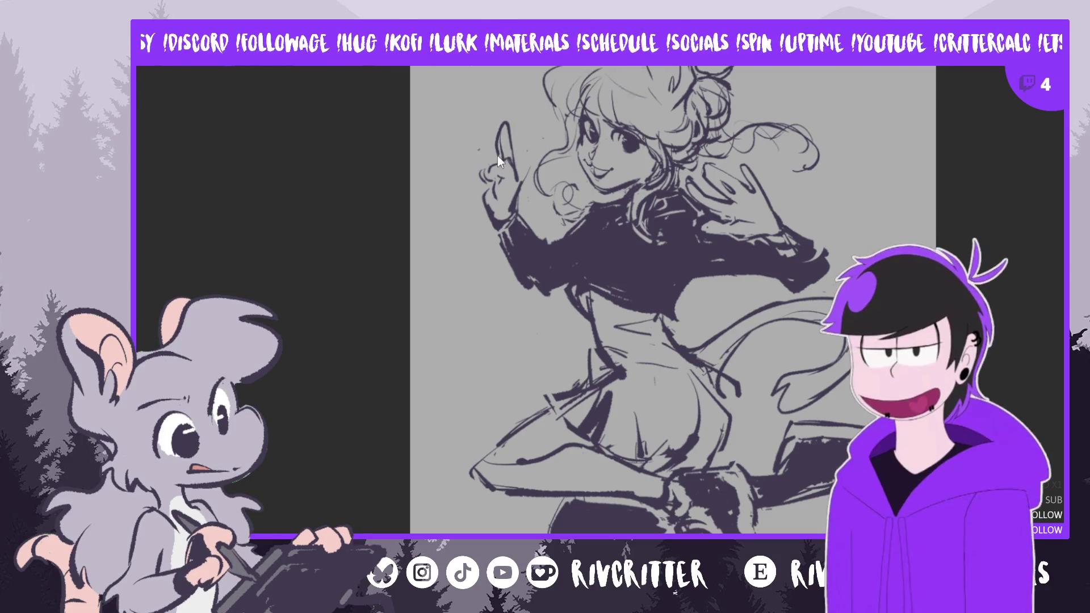
drag(474, 132, 481, 201)
drag(483, 162, 489, 194)
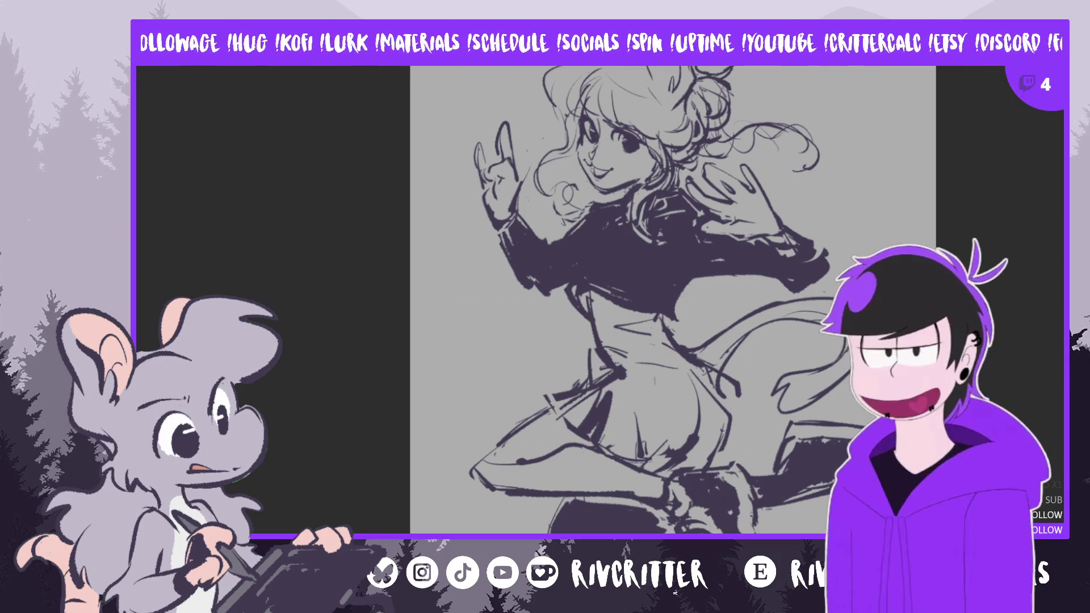
key(m)
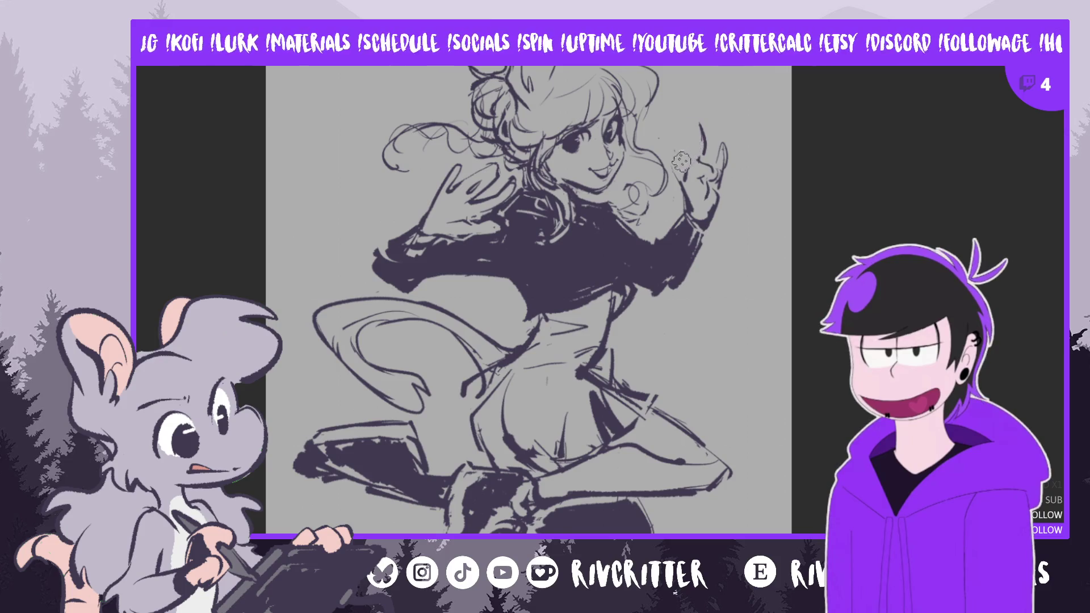
Erase the raised hand, darken the sleeve end, mirror the view and lasso the lower leg and boot
mouse_move(722, 162)
mouse_down()
mouse_move(720, 136)
mouse_move(681, 196)
mouse_up()
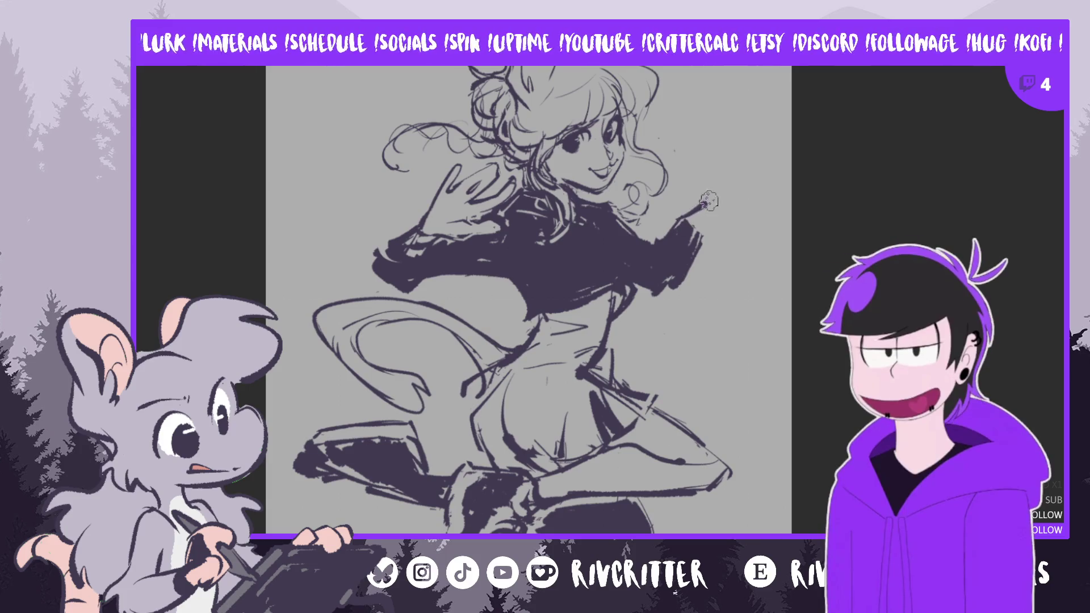
drag(695, 209, 696, 230)
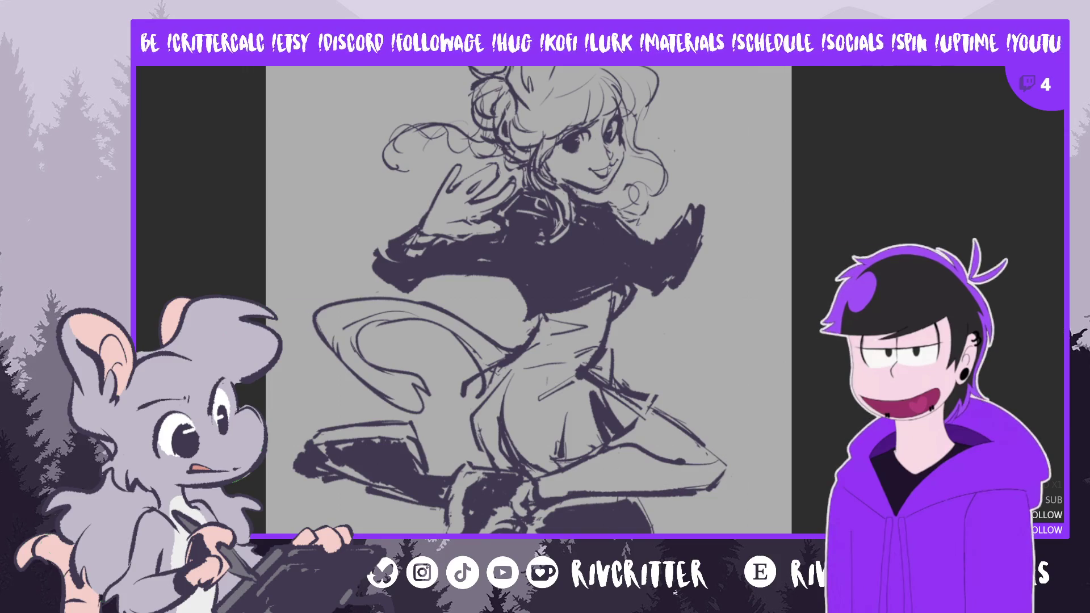
scroll(510, 300, down, 1)
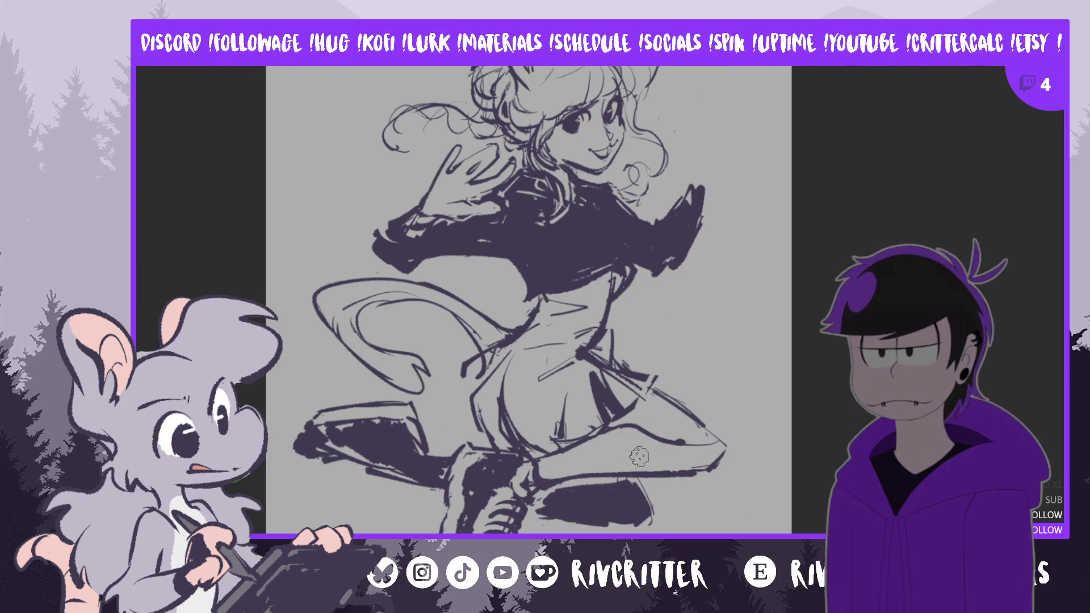
key(m)
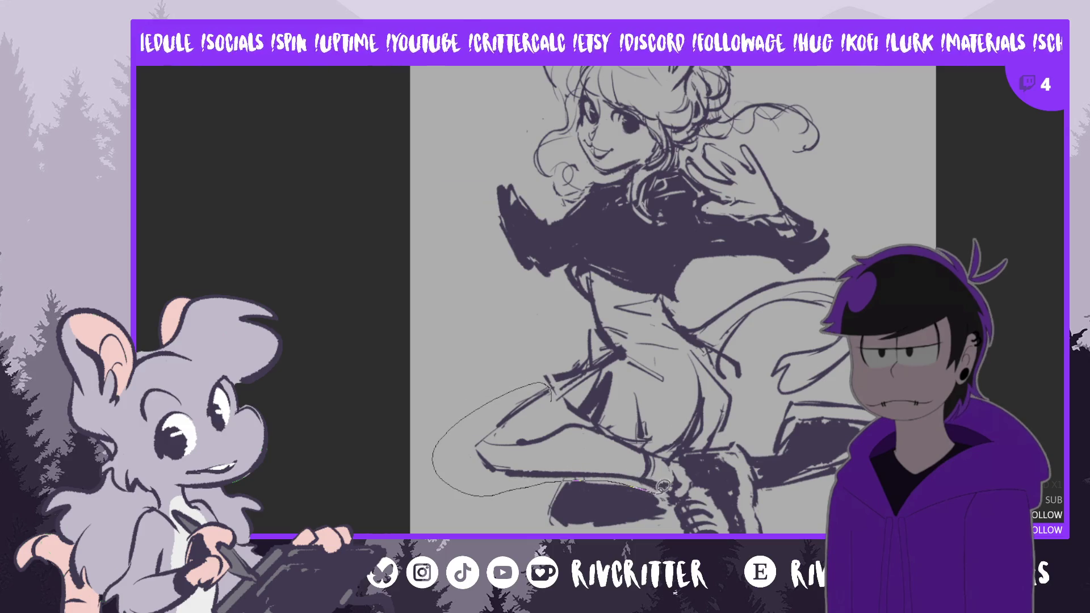
mouse_move(672, 489)
mouse_down()
mouse_move(657, 441)
mouse_move(577, 403)
mouse_up()
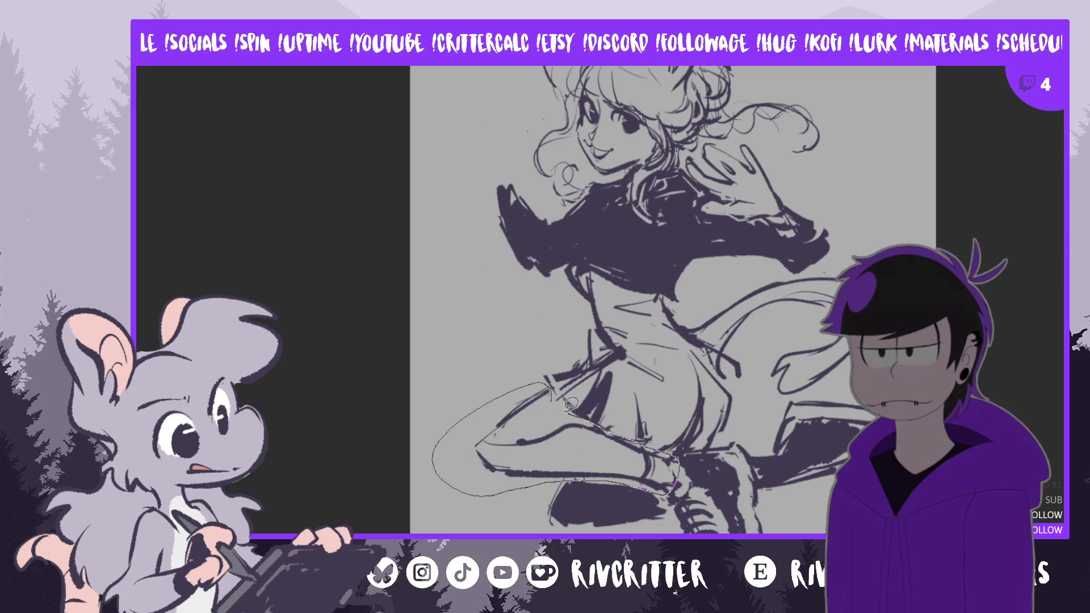
Transform the selected leg and boot wider to the left and slightly clockwise, then commit
key(ctrl+t)
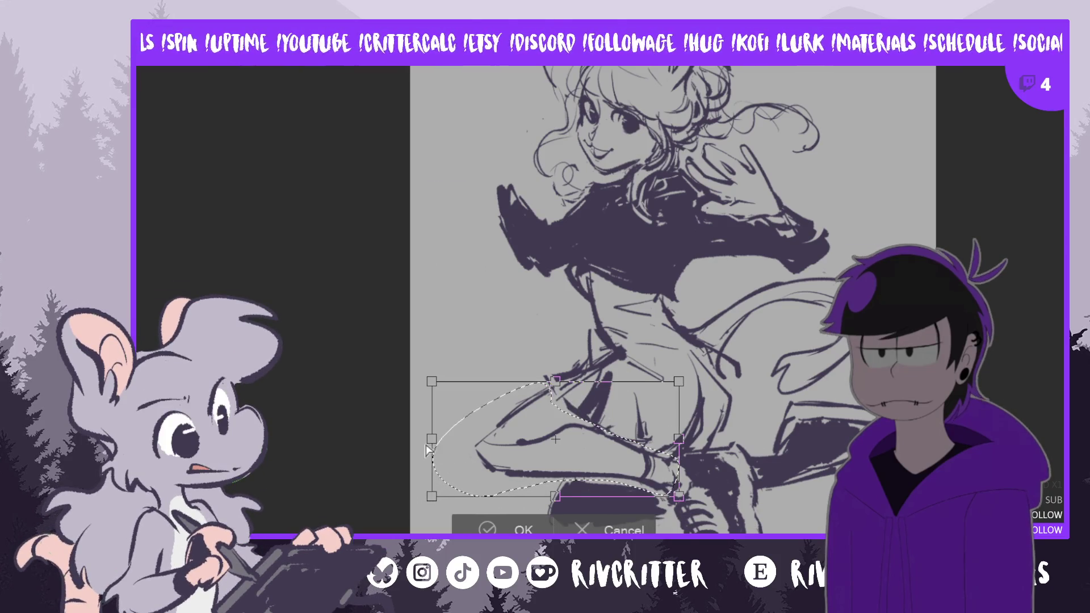
drag(429, 444, 425, 436)
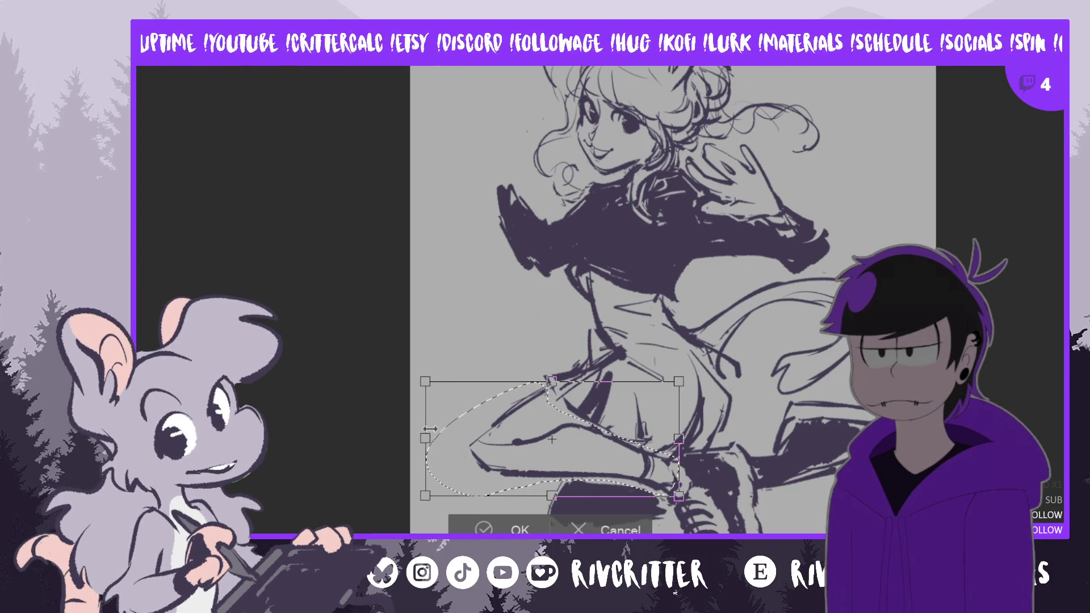
drag(677, 484, 669, 497)
key(Return)
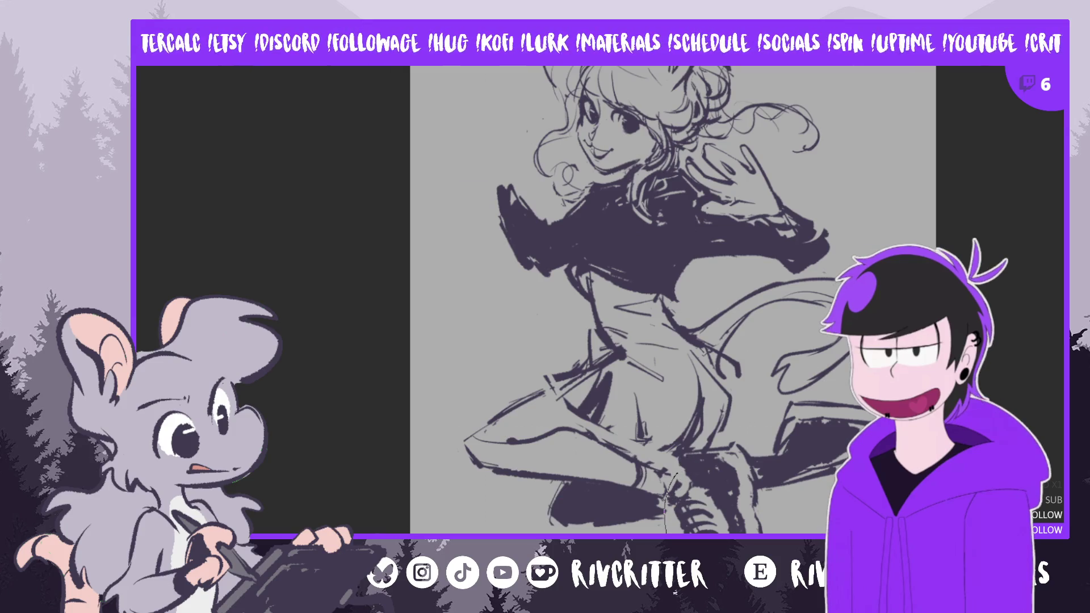
Shade and rework the boot with dark strokes, unmirror the view and clear the selection
drag(766, 491, 741, 434)
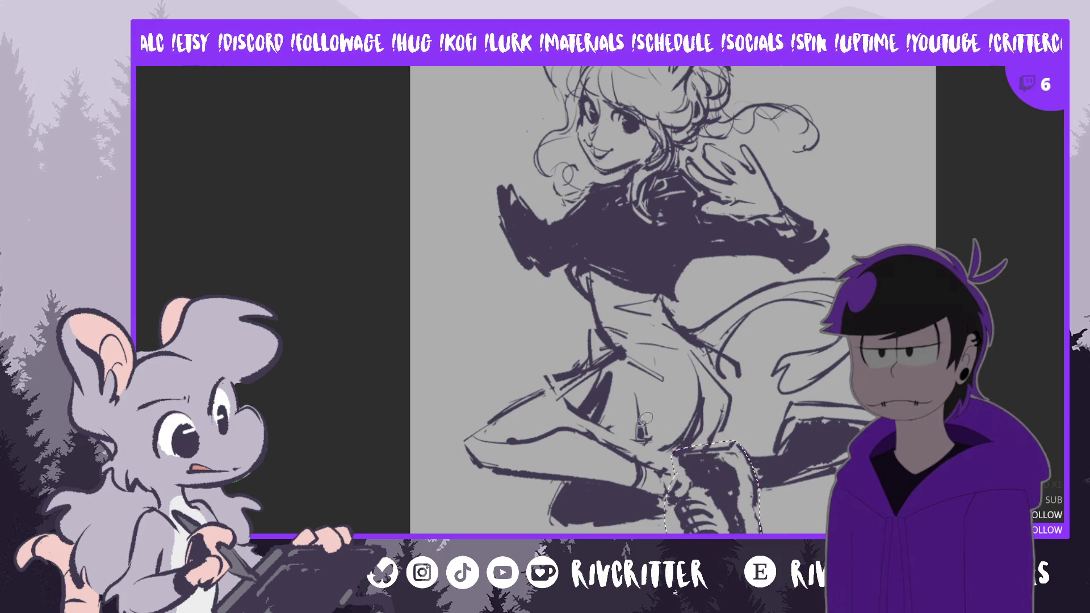
mouse_move(732, 515)
mouse_down()
mouse_move(698, 478)
mouse_move(740, 469)
mouse_up()
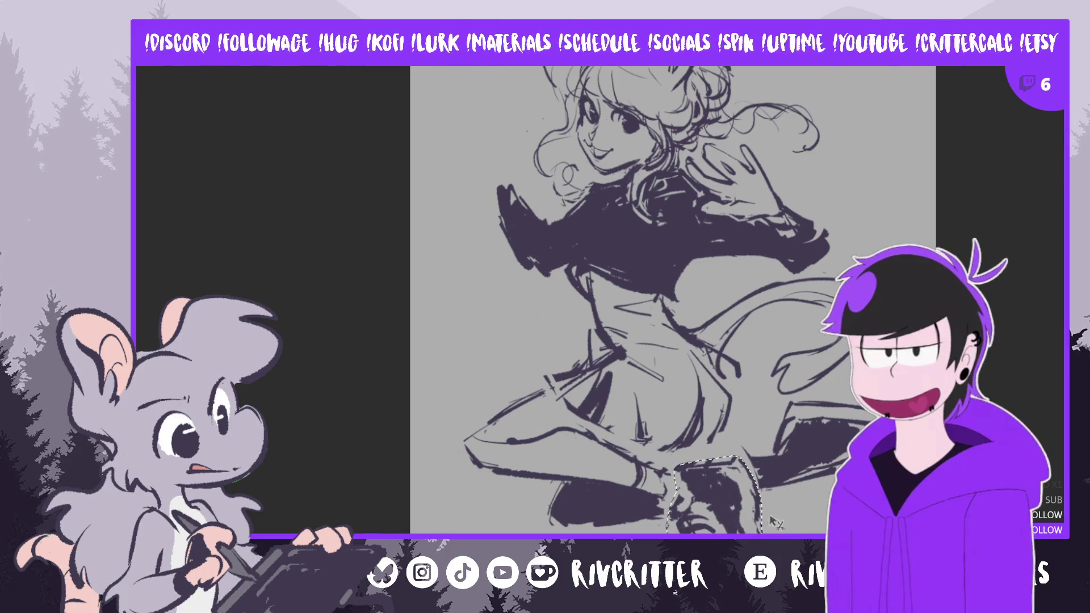
key(h)
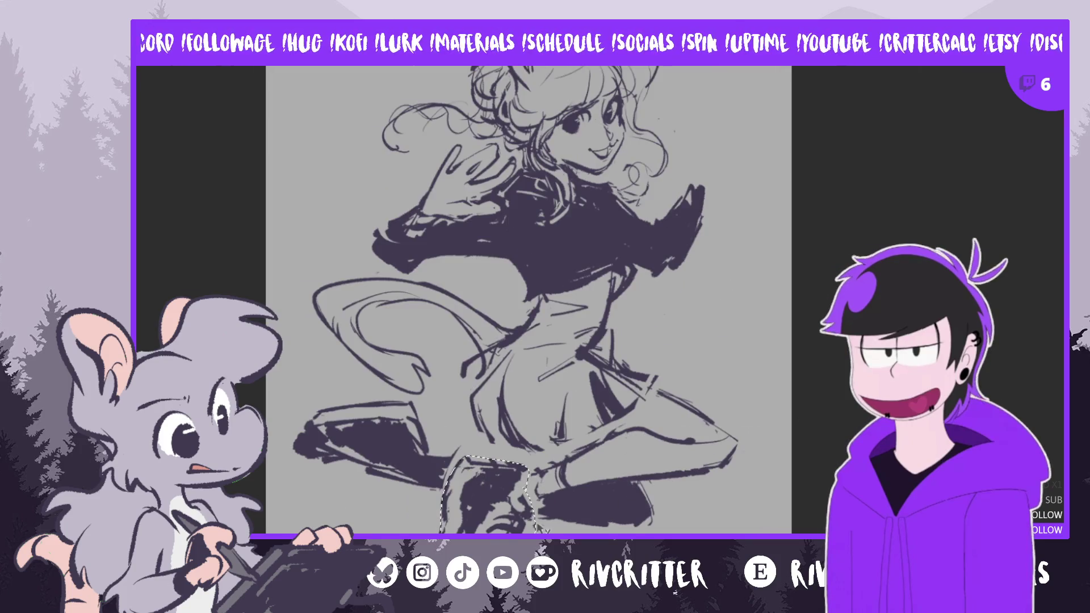
drag(510, 514, 477, 476)
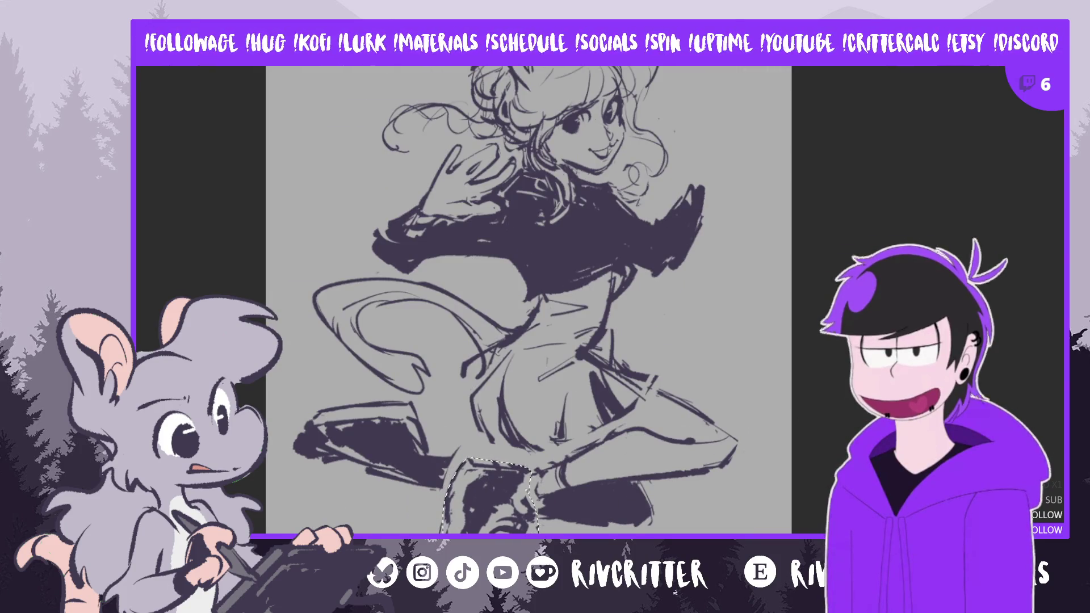
key(ctrl+d)
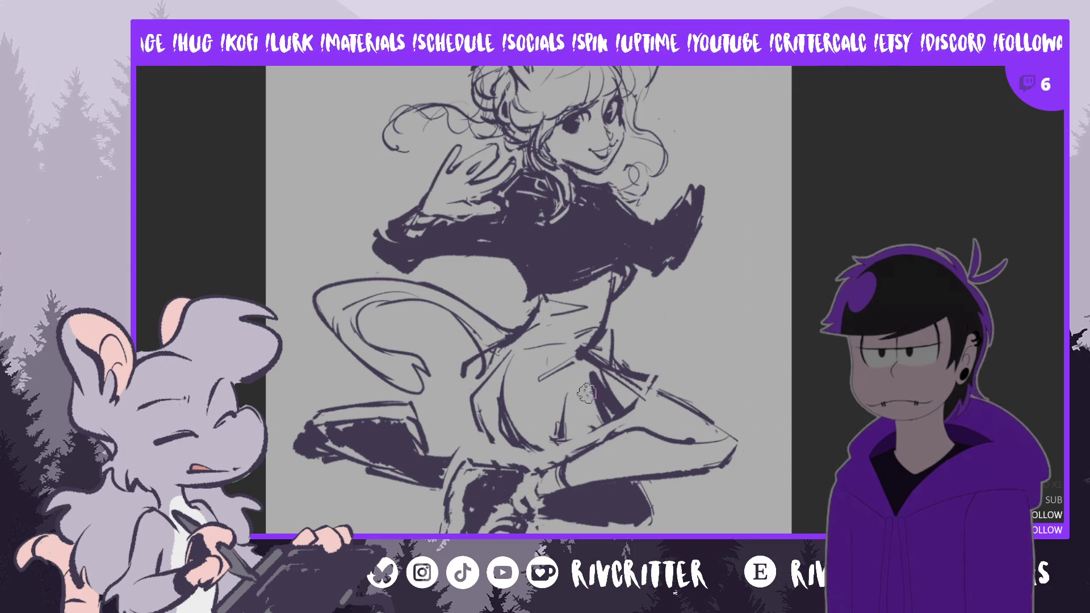
Add dark strokes to the boot, then mirror the view and recentre the sketch
mouse_move(449, 477)
mouse_down()
mouse_move(451, 467)
mouse_move(494, 462)
mouse_up()
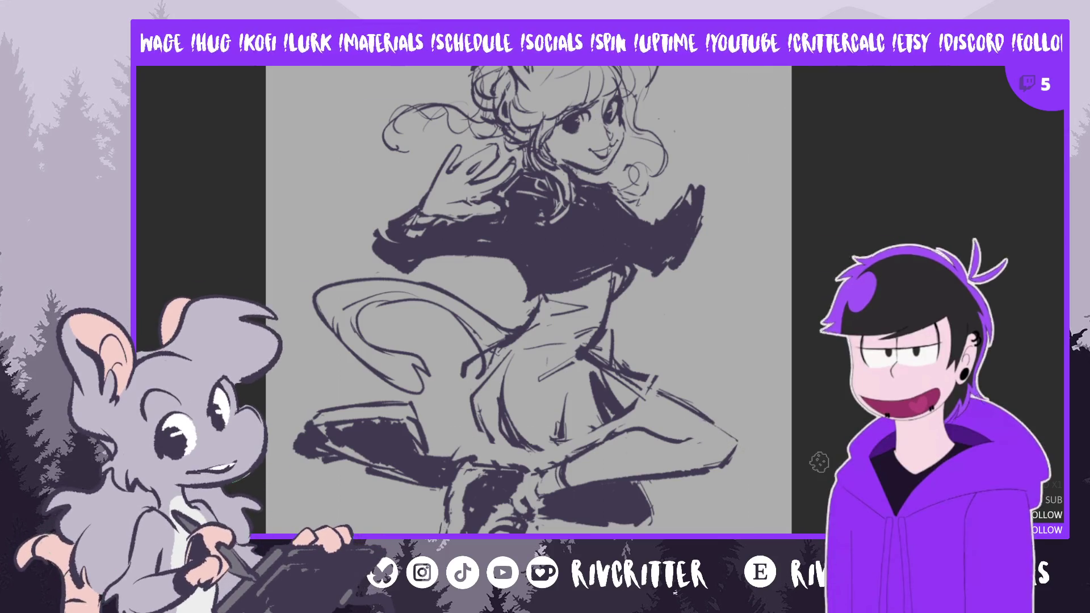
key(m)
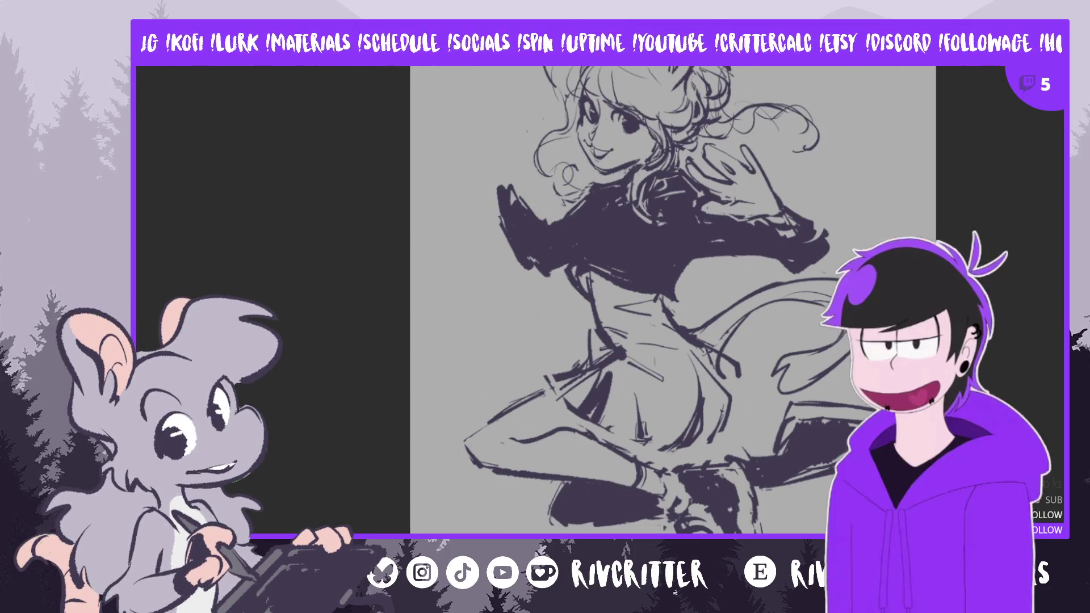
drag(482, 424, 415, 423)
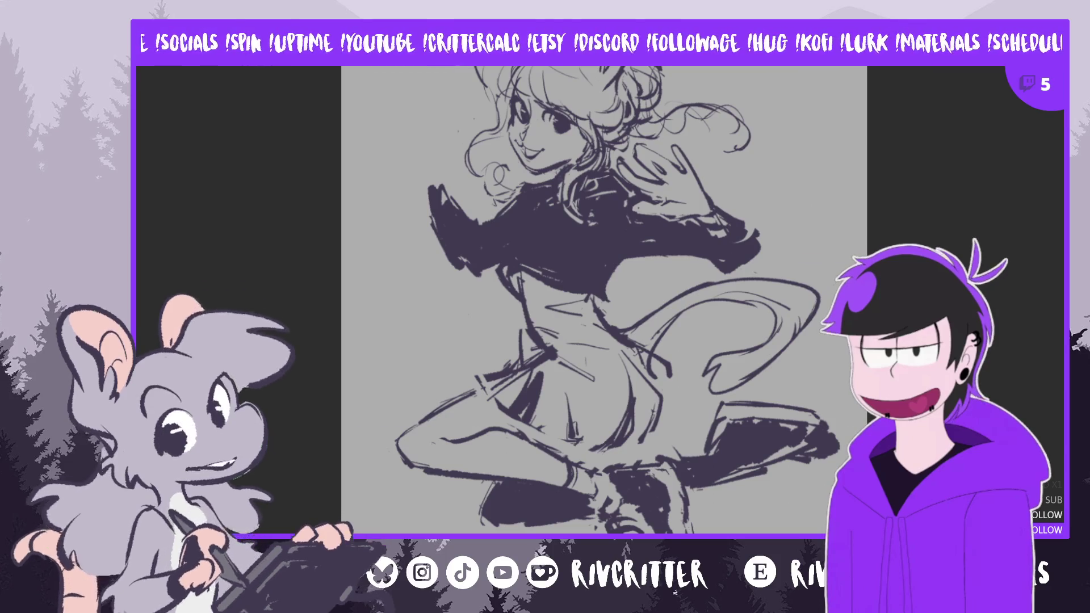
Free-transform the whole sketch: rotate slightly clockwise, reshape the lower-left corner, move it lower and apply
key(ctrl+t)
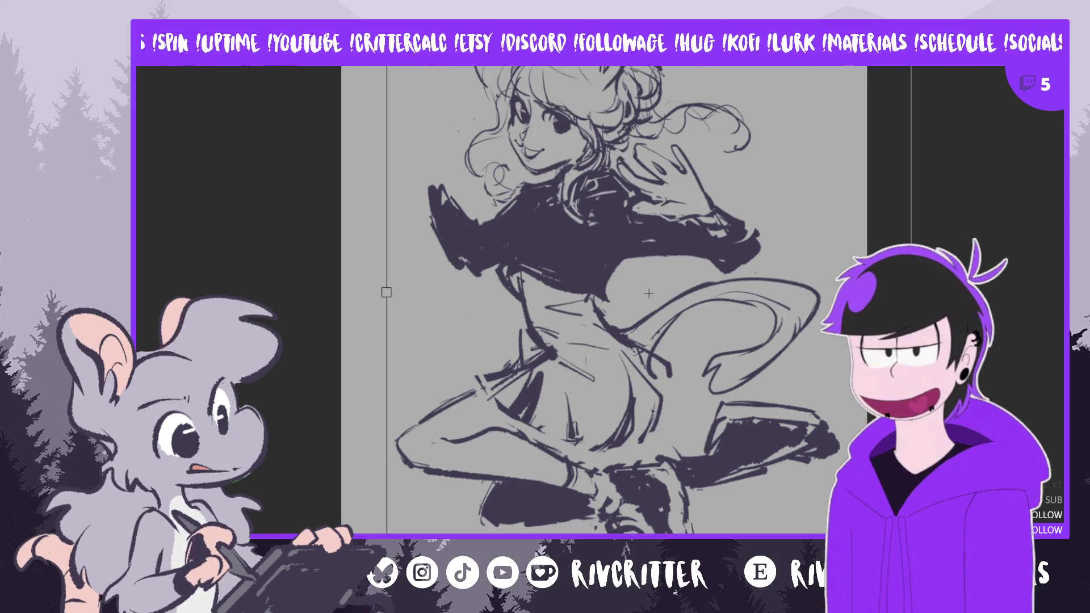
drag(366, 357, 358, 294)
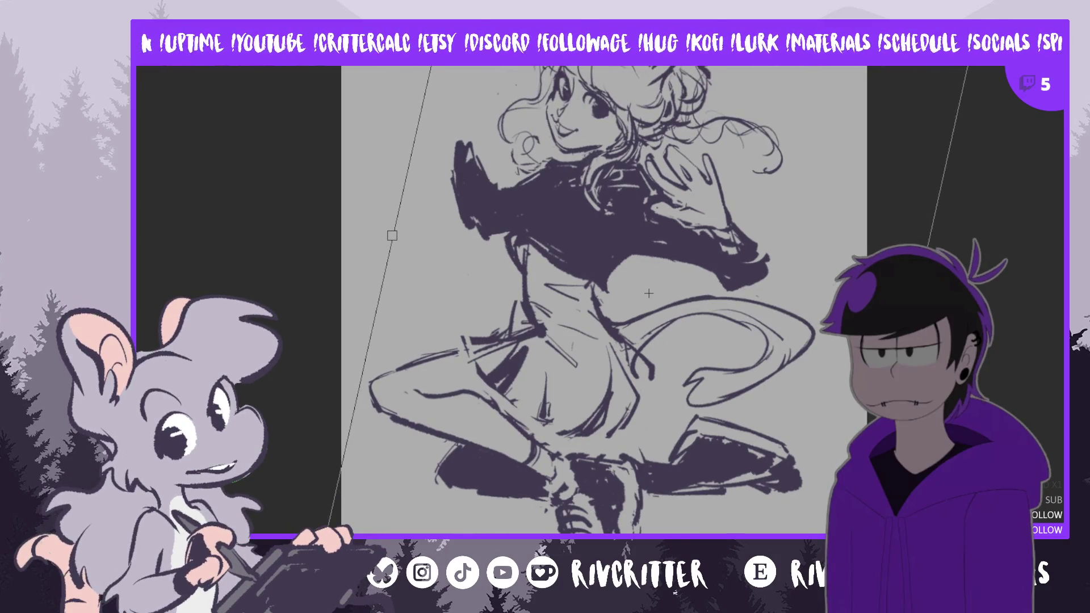
drag(324, 544, 332, 515)
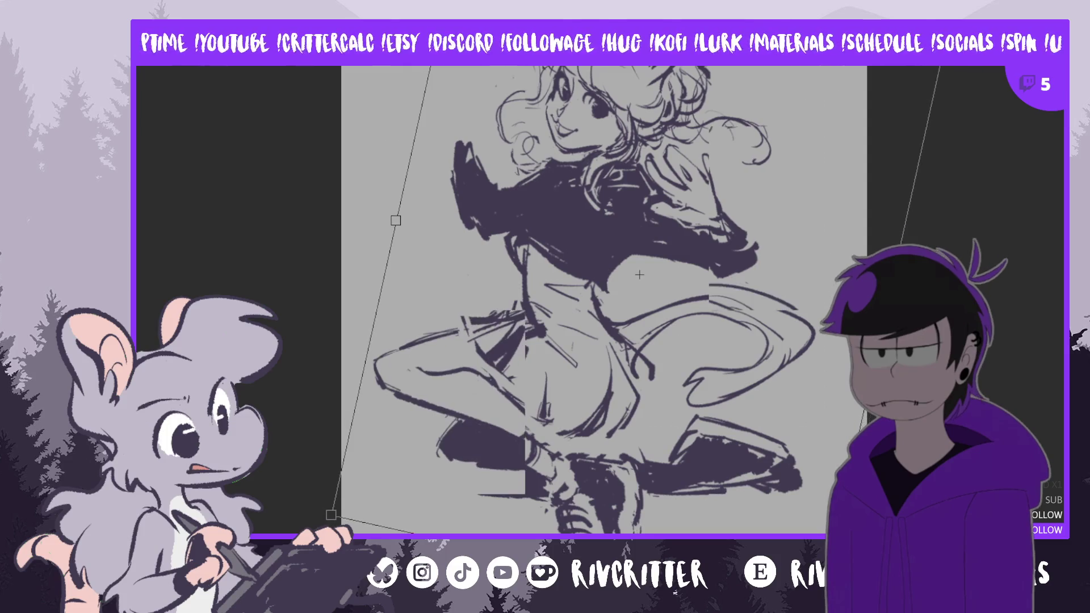
drag(639, 275, 642, 291)
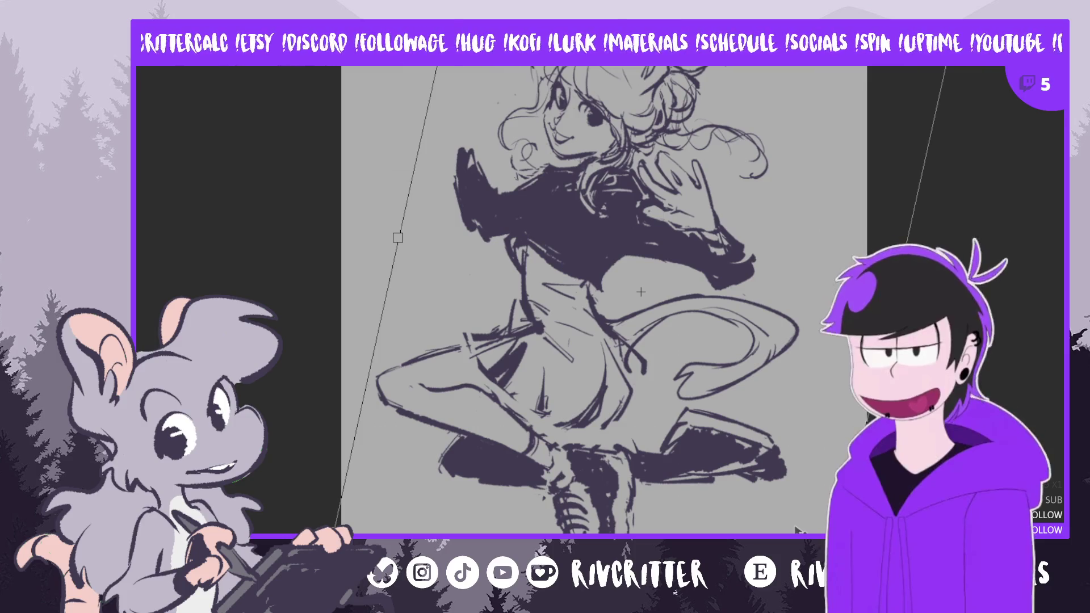
key(Down)
key(Down)
key(Down)
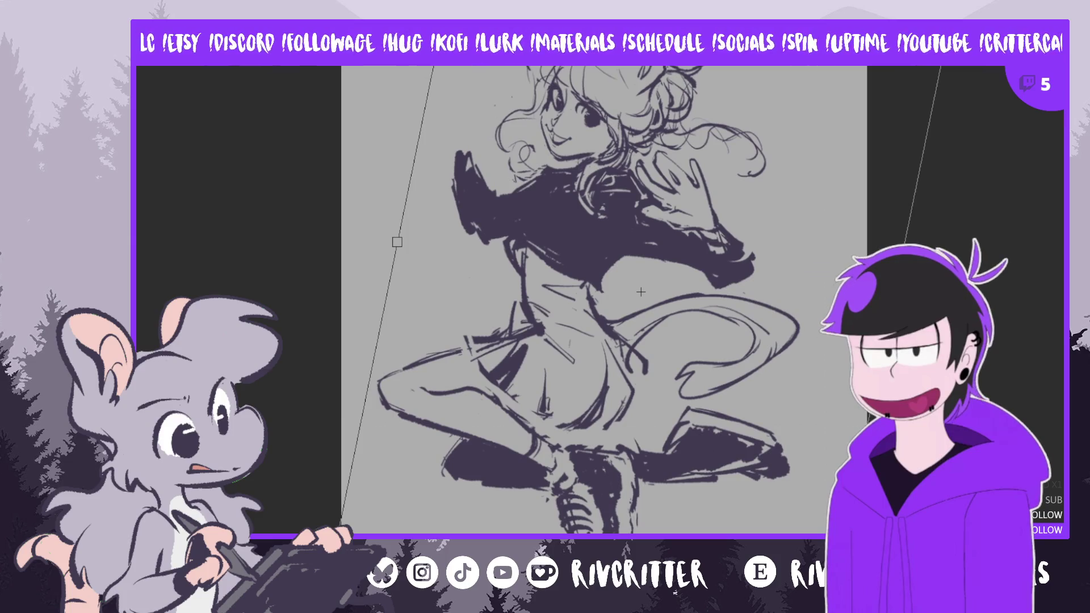
key(Return)
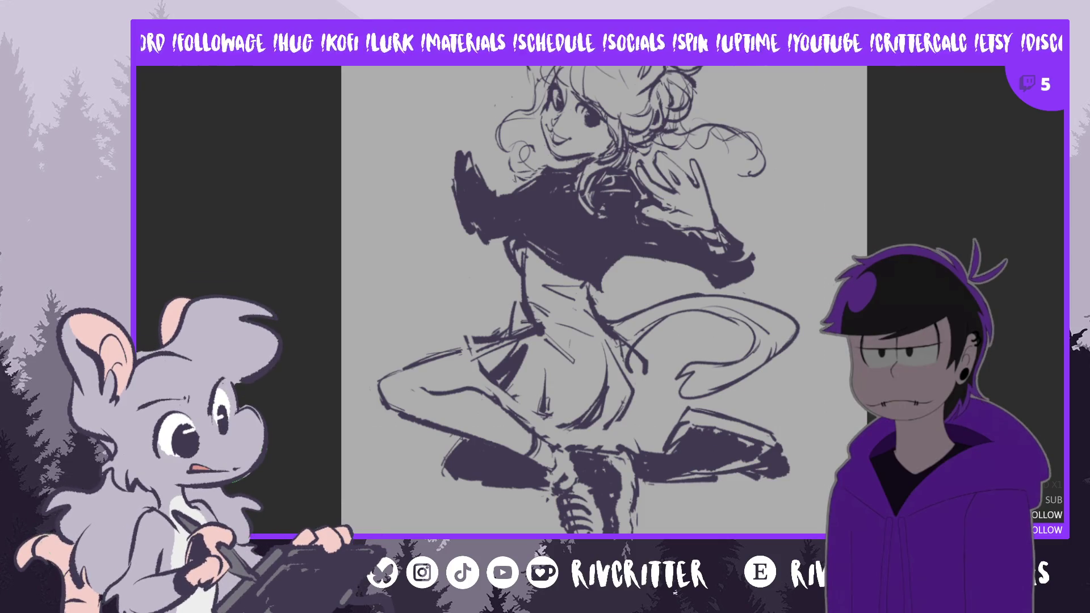
scroll(588, 300, up, 2)
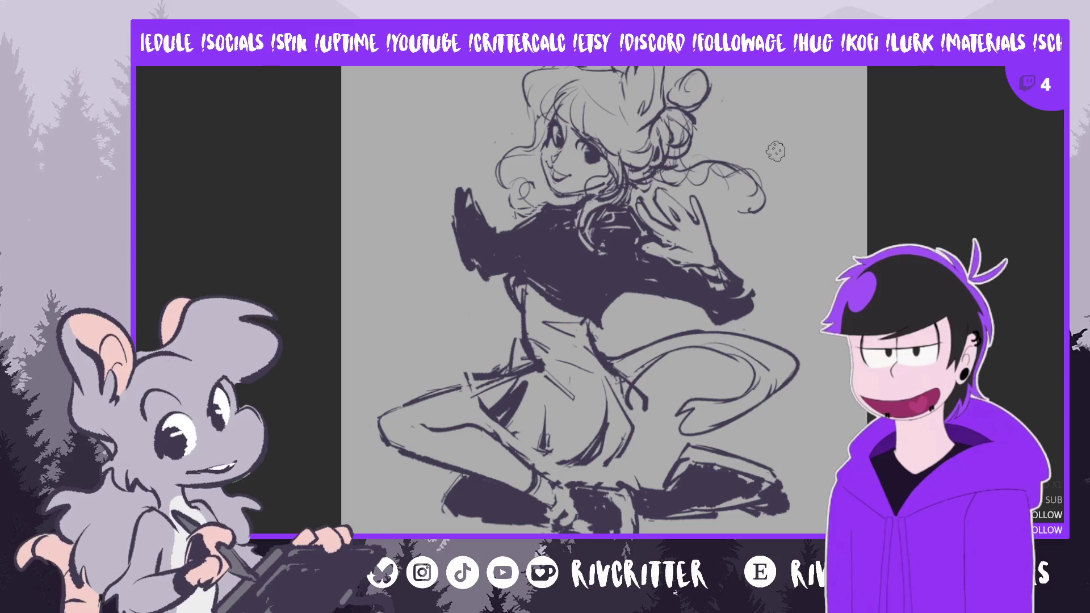
Flip the view back to normal and then mirror it again to check the pose
key(m)
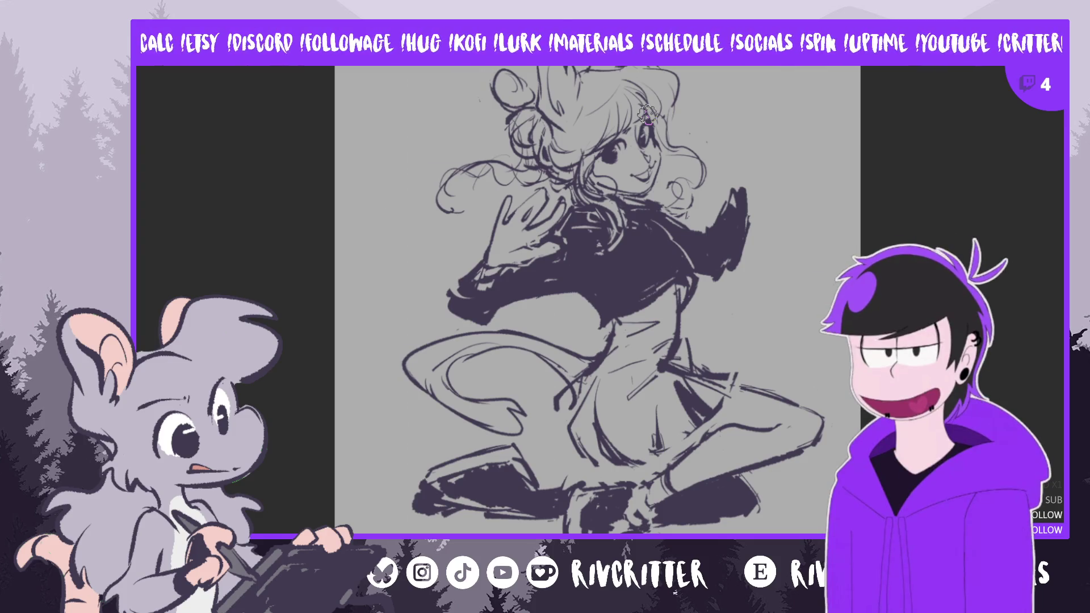
key(m)
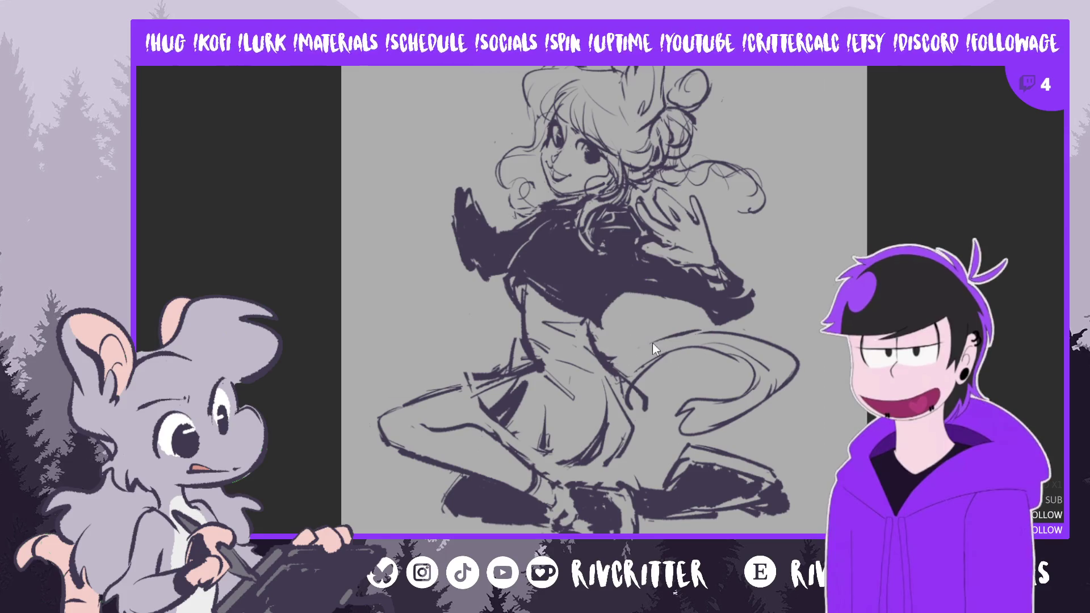
Stroke the skirt and left boot, nudge the selected left shoe slightly right, then deselect
drag(610, 369, 644, 334)
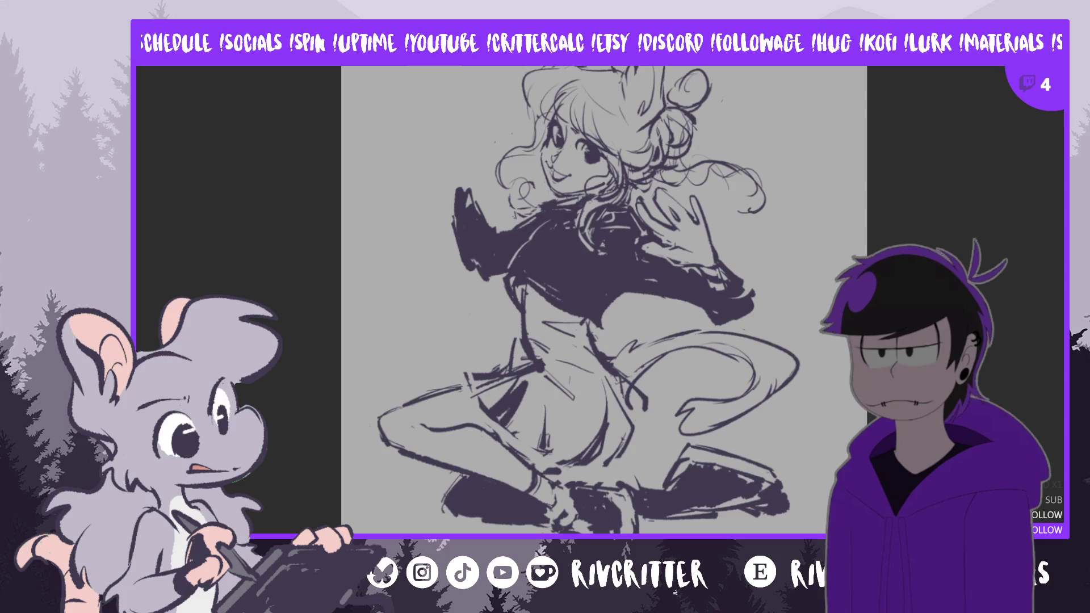
key(m)
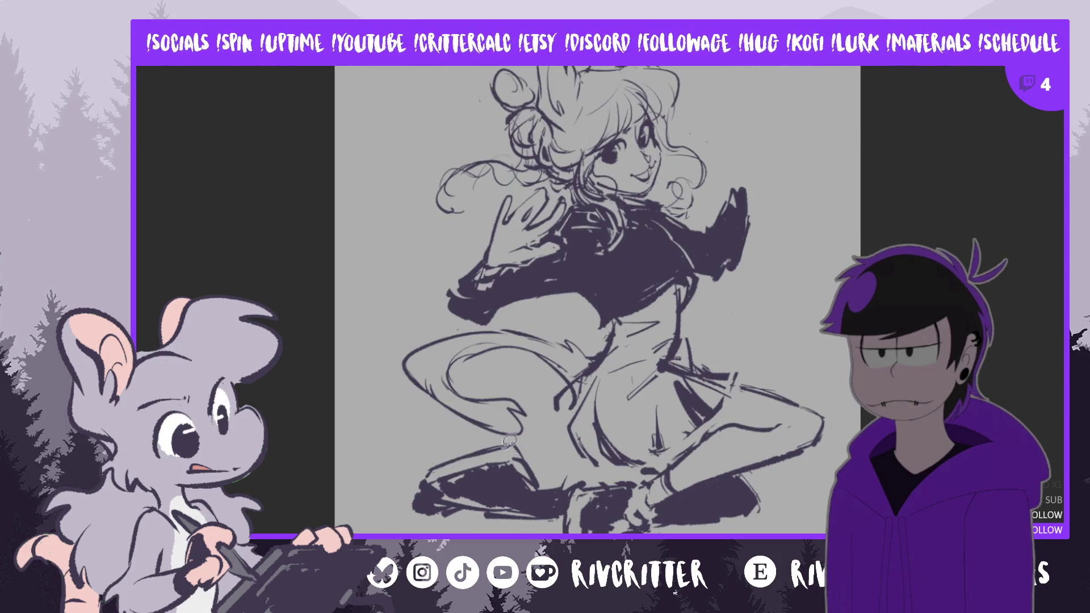
mouse_move(451, 448)
mouse_down()
mouse_move(545, 453)
mouse_move(446, 438)
mouse_up()
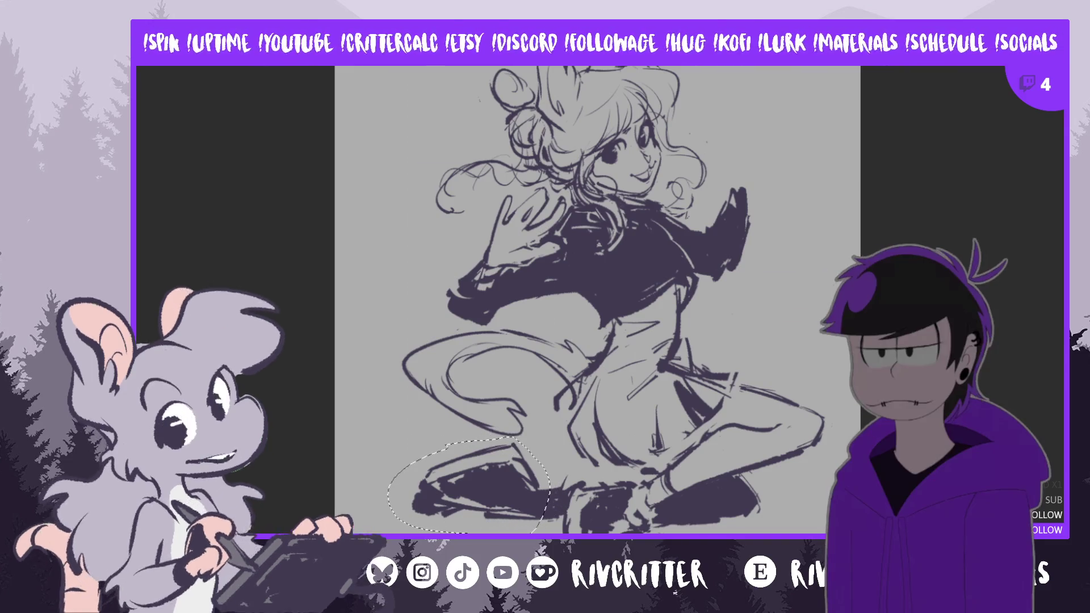
drag(520, 519, 528, 522)
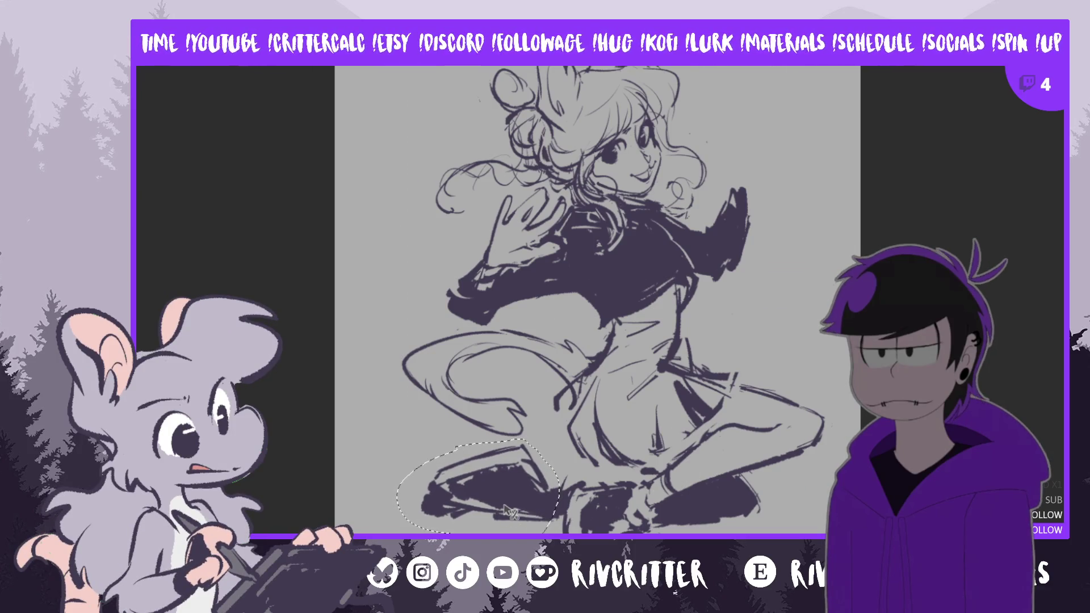
key(ctrl+d)
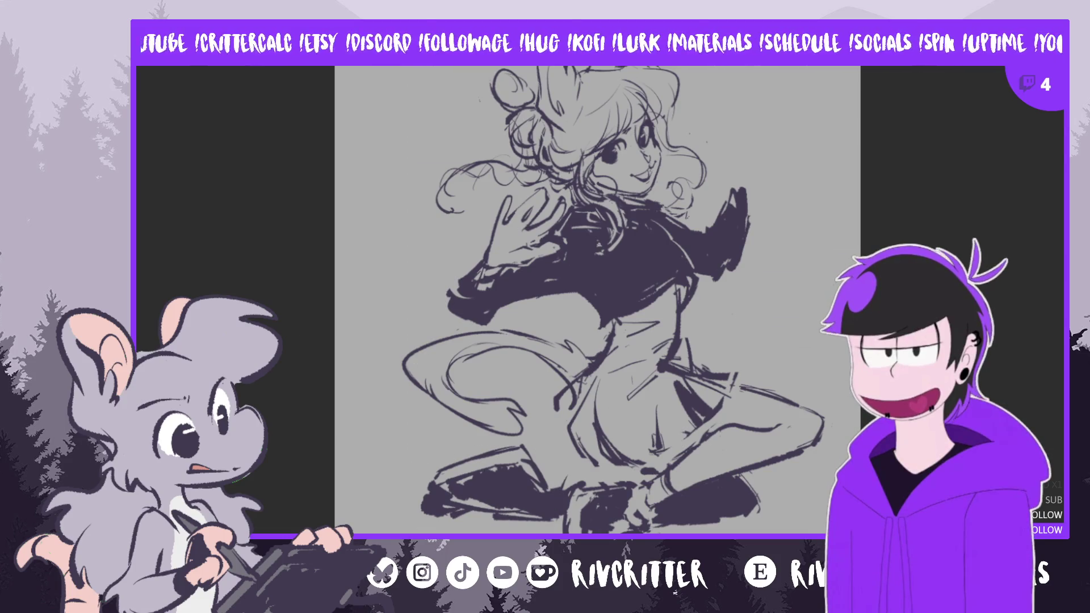
Free-transform the whole sketch: tilt it, move it a little left and down, and apply
key(ctrl+t)
drag(630, 298, 602, 321)
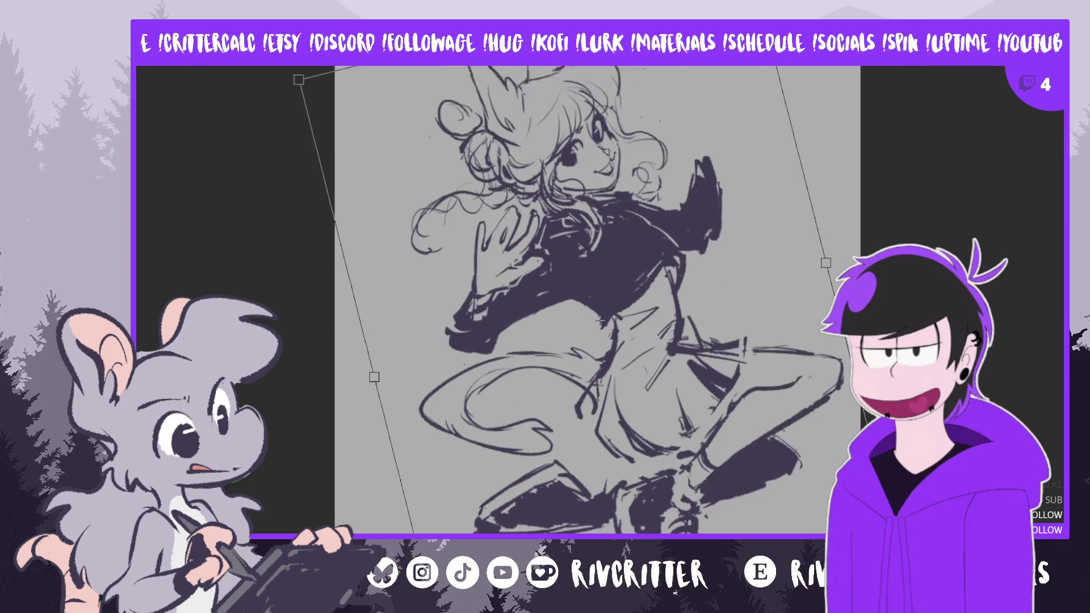
drag(774, 499, 741, 510)
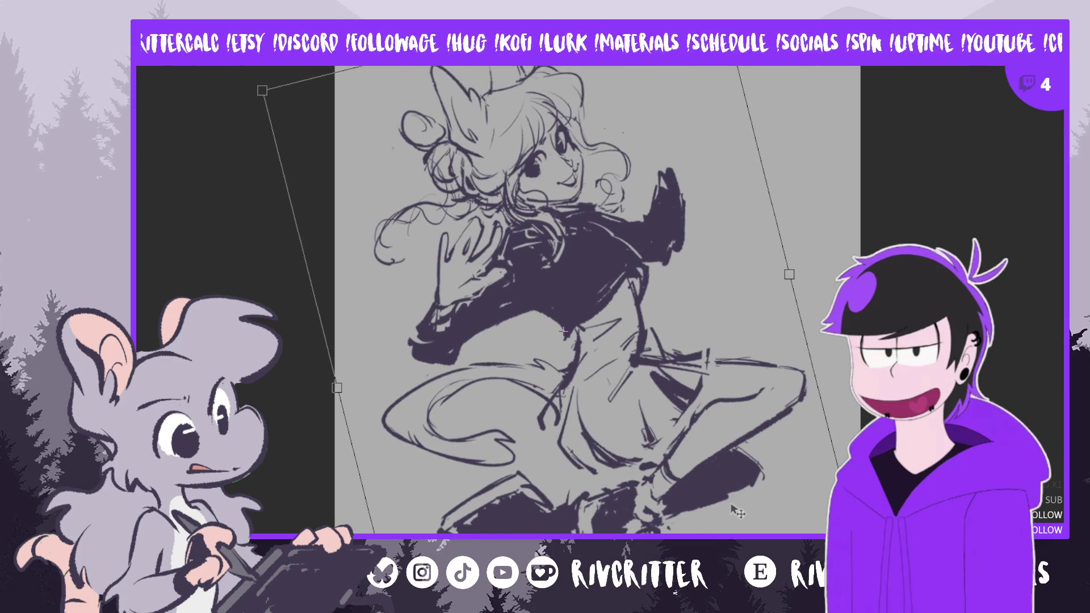
key(Return)
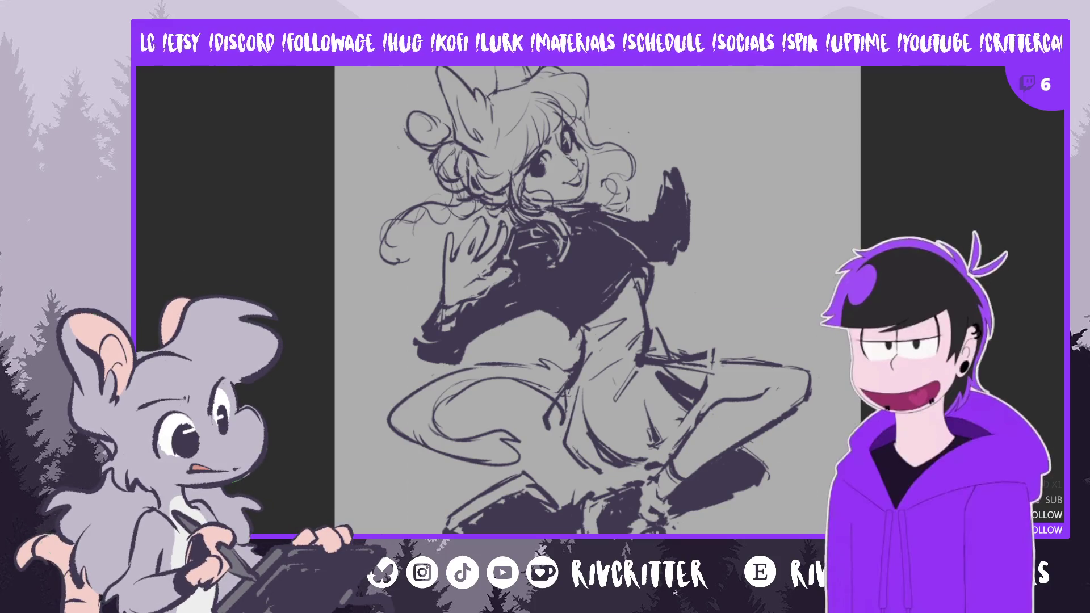
Rotate and slightly enlarge the whole sketch with a free transform
key(ctrl+t)
drag(813, 415, 788, 485)
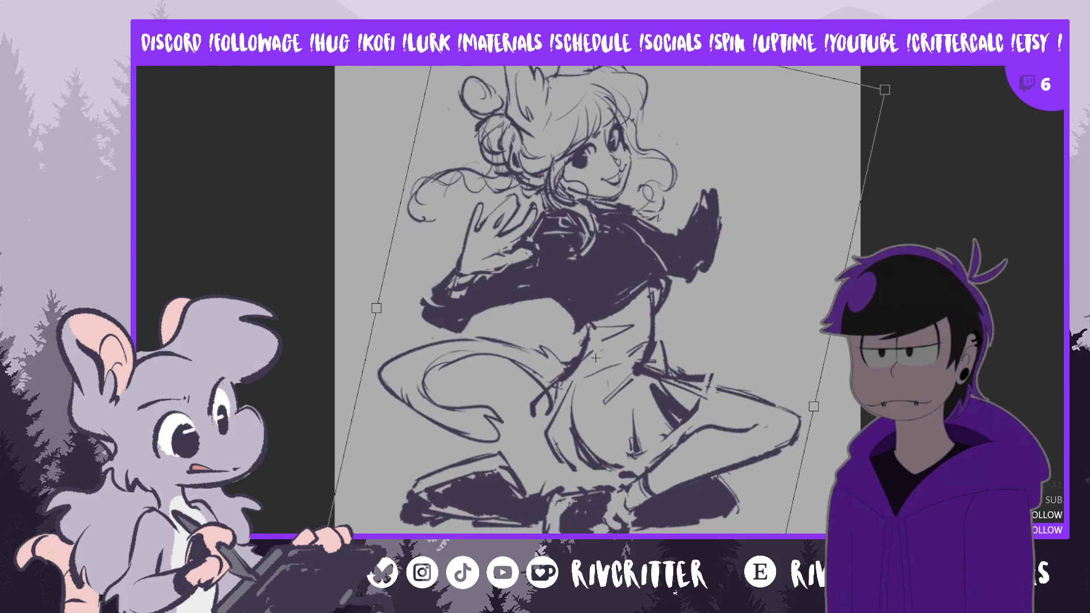
key(Return)
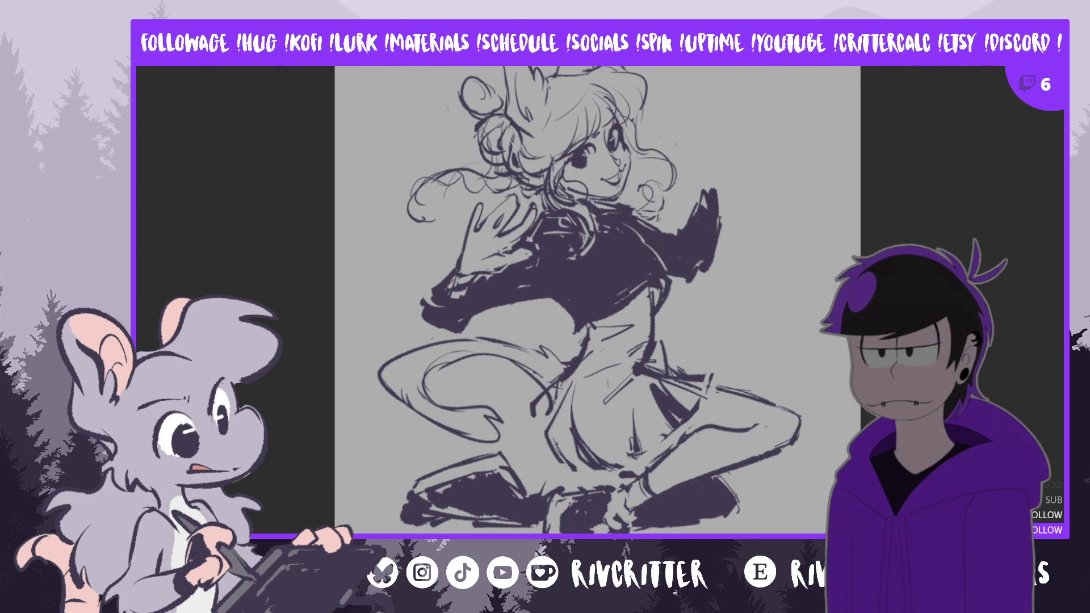
Erase the scribble beside the raised arm and redraw the outstretched arm as a thick dark sleeve
mouse_move(672, 229)
mouse_down()
mouse_move(706, 273)
mouse_move(711, 183)
mouse_up()
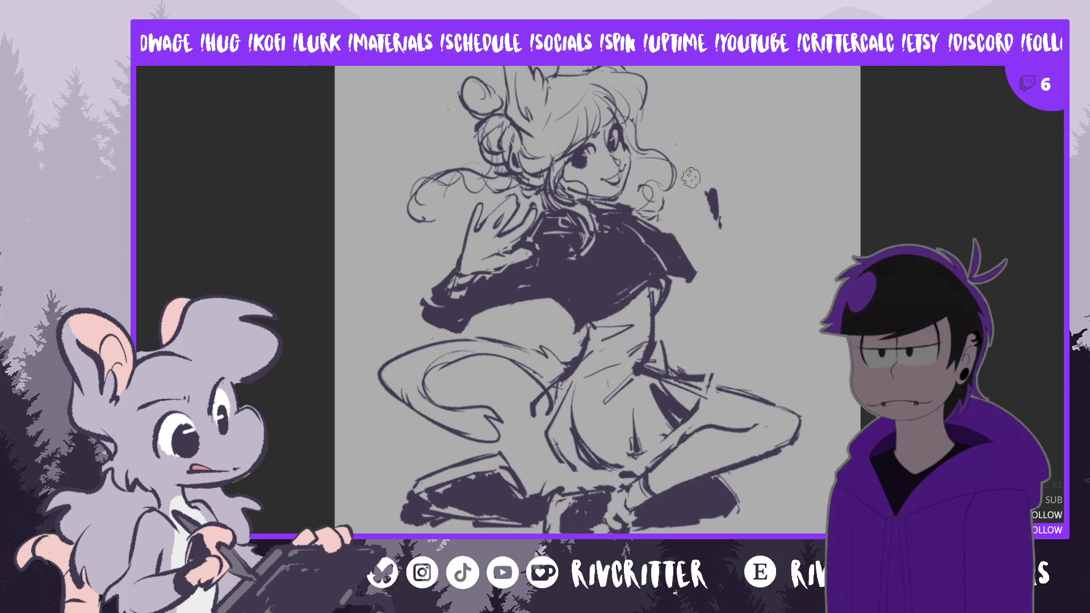
drag(691, 240, 739, 273)
key(ctrl+z)
drag(669, 228, 748, 293)
drag(685, 271, 732, 286)
mouse_move(677, 247)
mouse_down()
mouse_move(753, 294)
mouse_move(745, 303)
mouse_move(765, 322)
mouse_up()
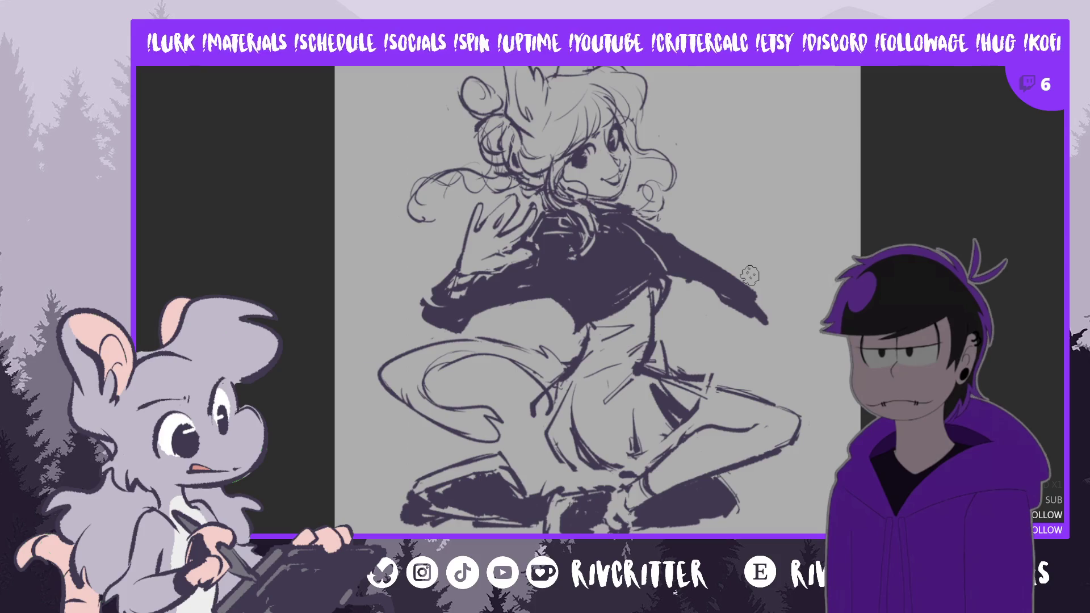
key(m)
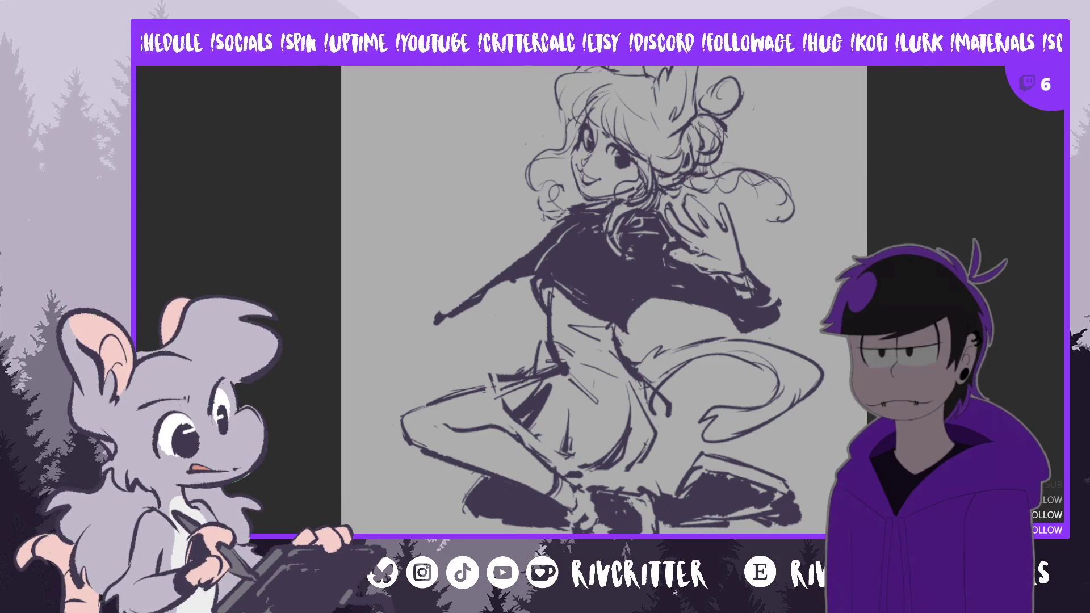
key(h)
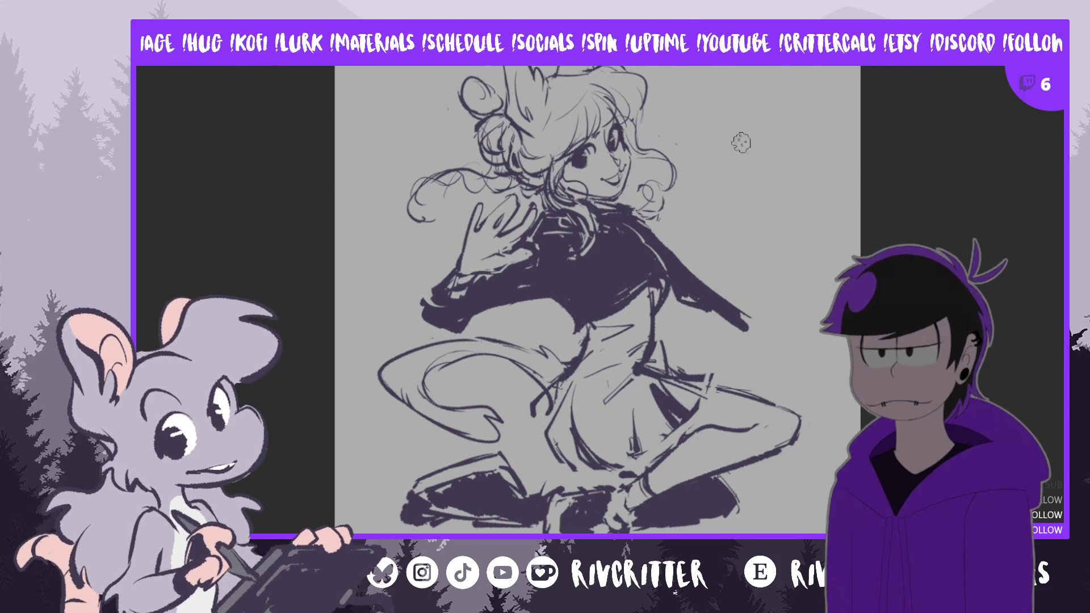
Sketch a small wavy flame-like stroke in the space beside the girl's head
mouse_move(728, 168)
mouse_down()
mouse_move(738, 92)
mouse_move(751, 126)
mouse_up()
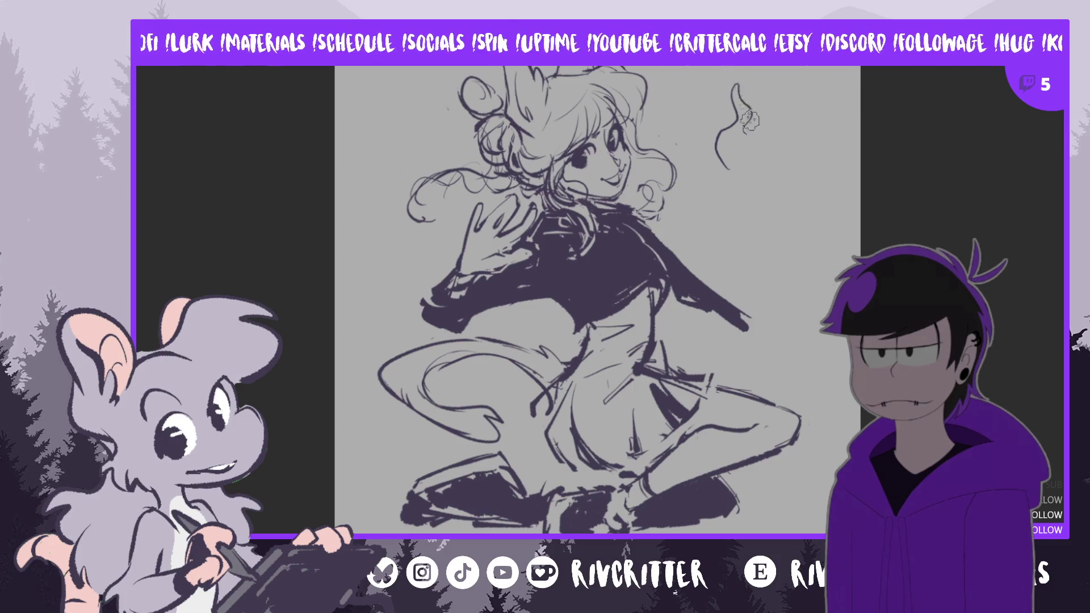
Finish outlining the flame doodle at upper right, then undo it
drag(752, 79, 772, 145)
drag(777, 85, 732, 172)
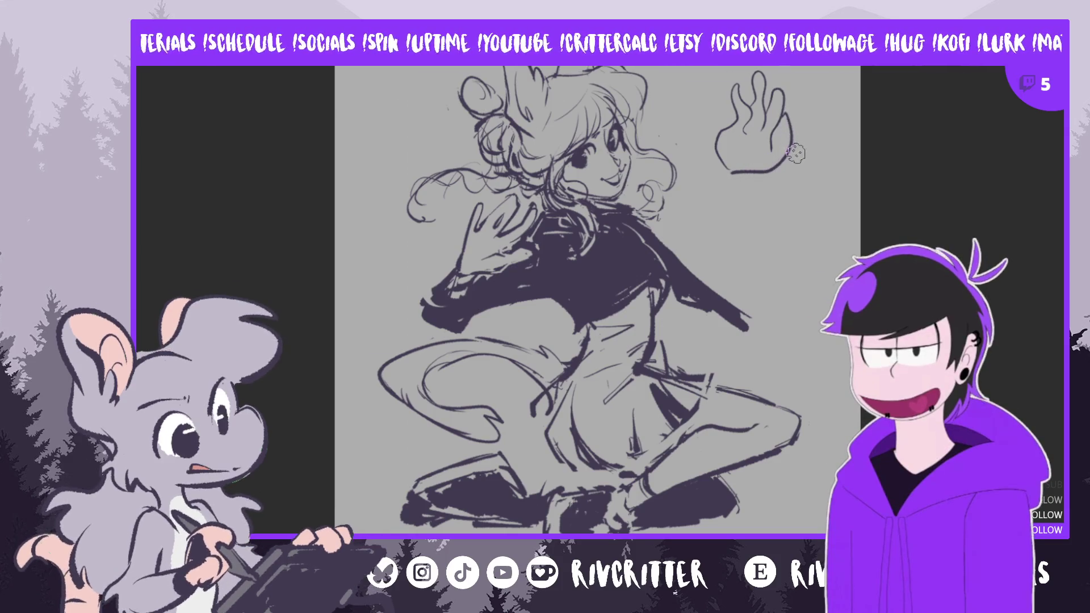
key(ctrl+z)
key(ctrl+z)
key(ctrl+z)
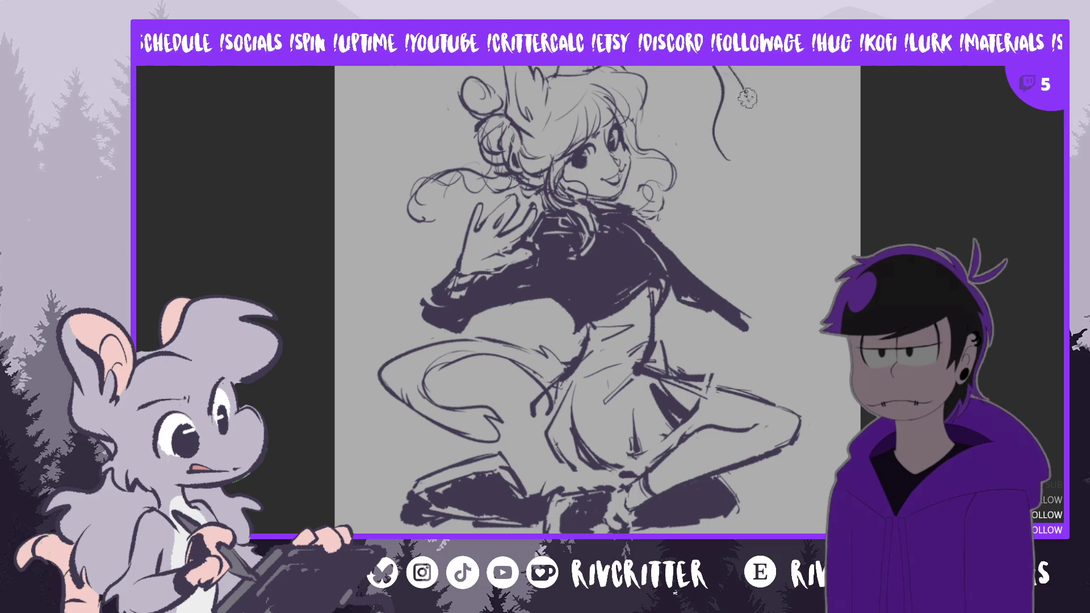
Draw curved tentacle shapes with a small body below and dark spots on the tentacles
drag(716, 68, 746, 153)
drag(737, 75, 778, 109)
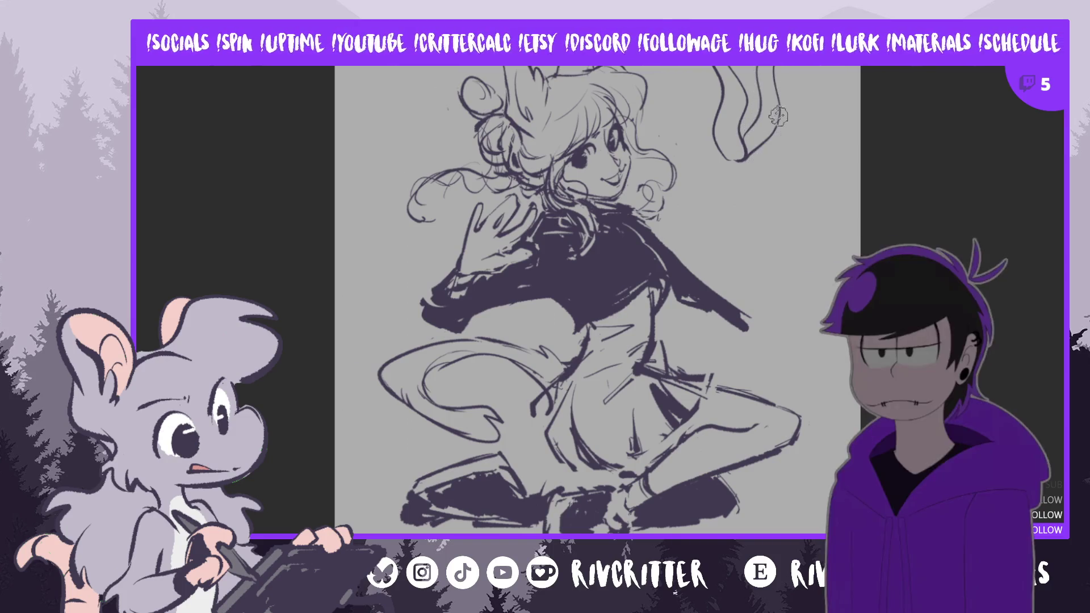
mouse_move(808, 73)
mouse_down()
mouse_move(758, 162)
mouse_move(734, 107)
mouse_move(745, 161)
mouse_up()
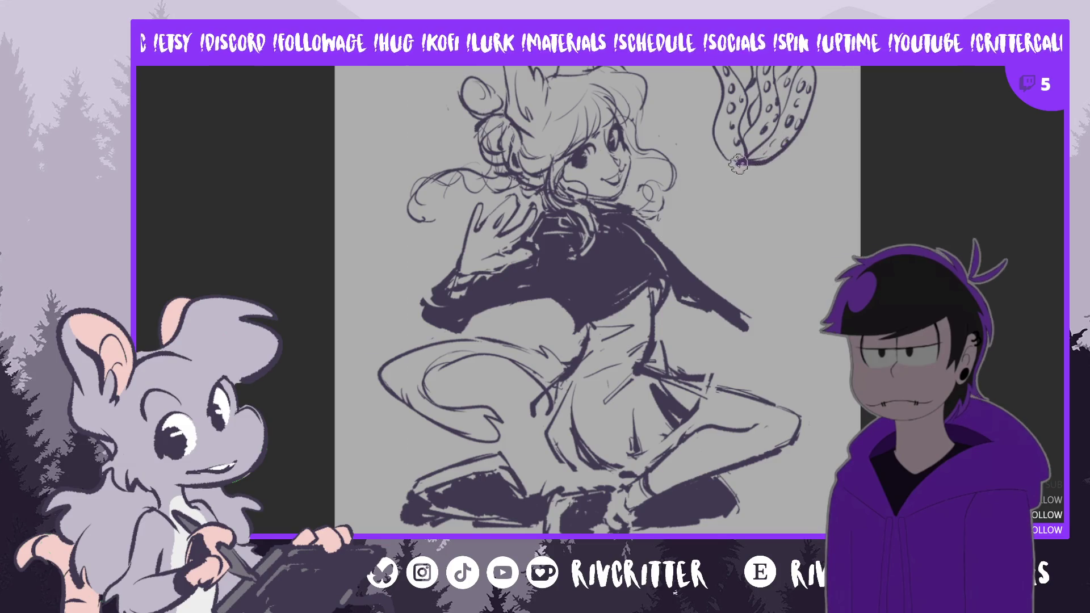
mouse_move(722, 155)
mouse_down()
mouse_move(700, 167)
mouse_move(720, 209)
mouse_move(707, 230)
mouse_up()
drag(728, 166, 737, 210)
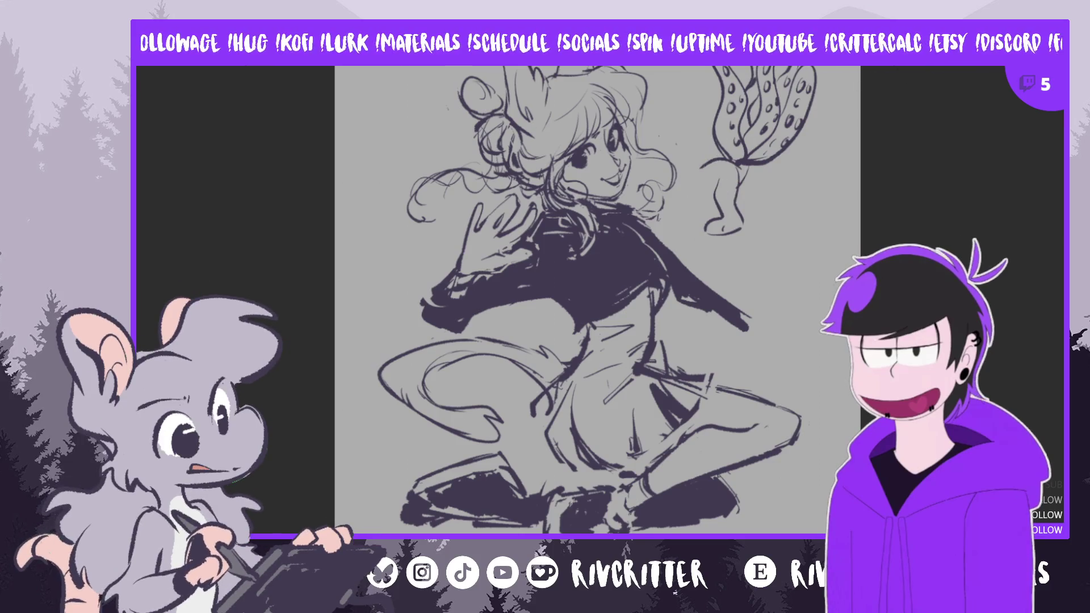
drag(729, 95, 702, 165)
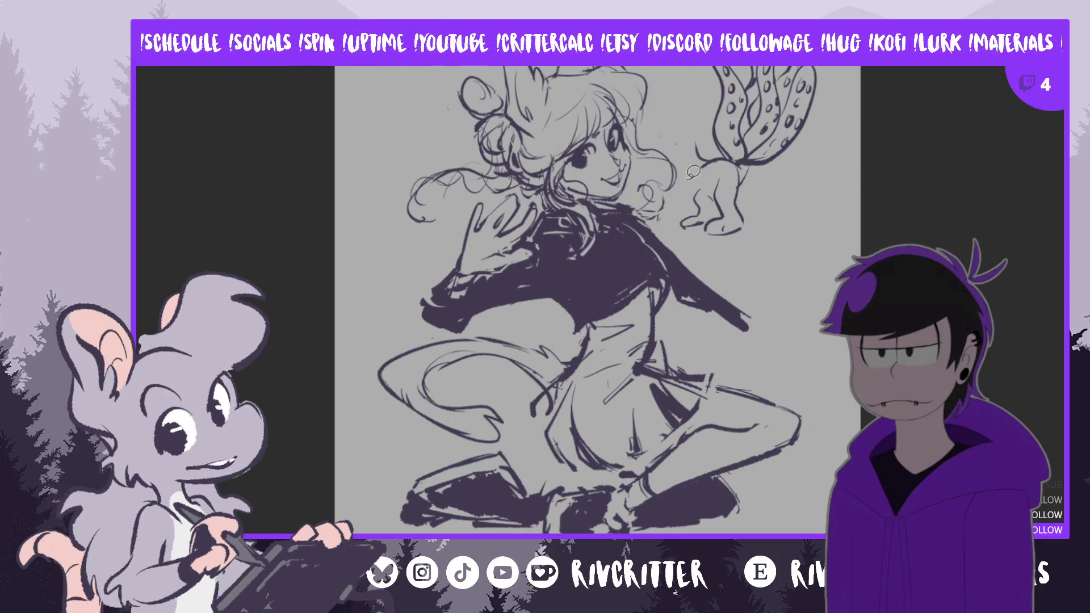
scroll(596, 256, up, 3)
Lasso the tentacled creature doodle, delete it and clear the selection
mouse_move(843, 68)
mouse_down()
mouse_move(691, 131)
mouse_move(711, 162)
mouse_up()
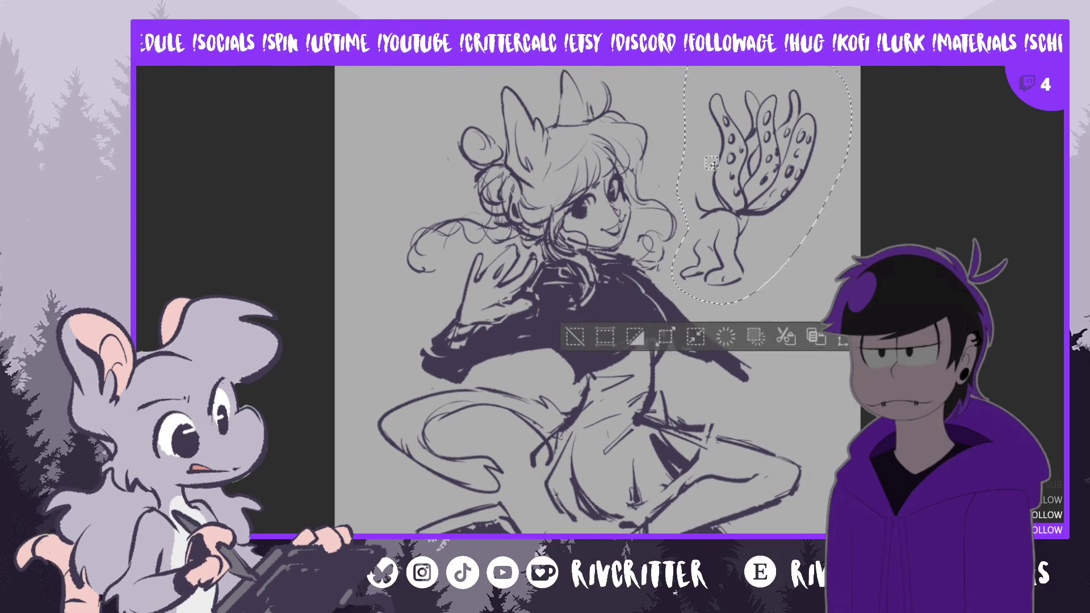
key(Delete)
key(ctrl+d)
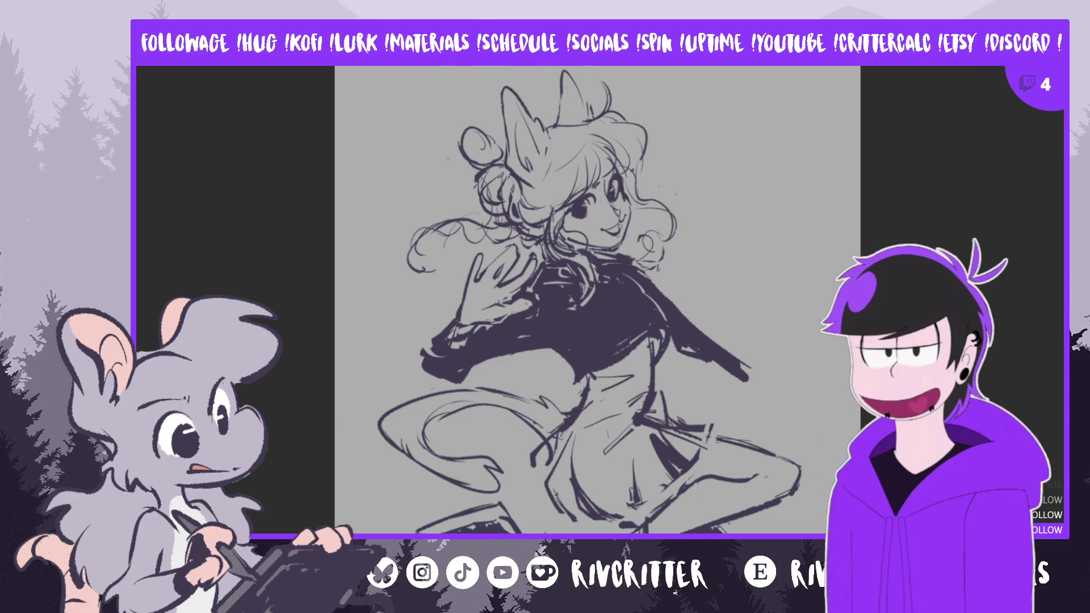
scroll(596, 298, down, 2)
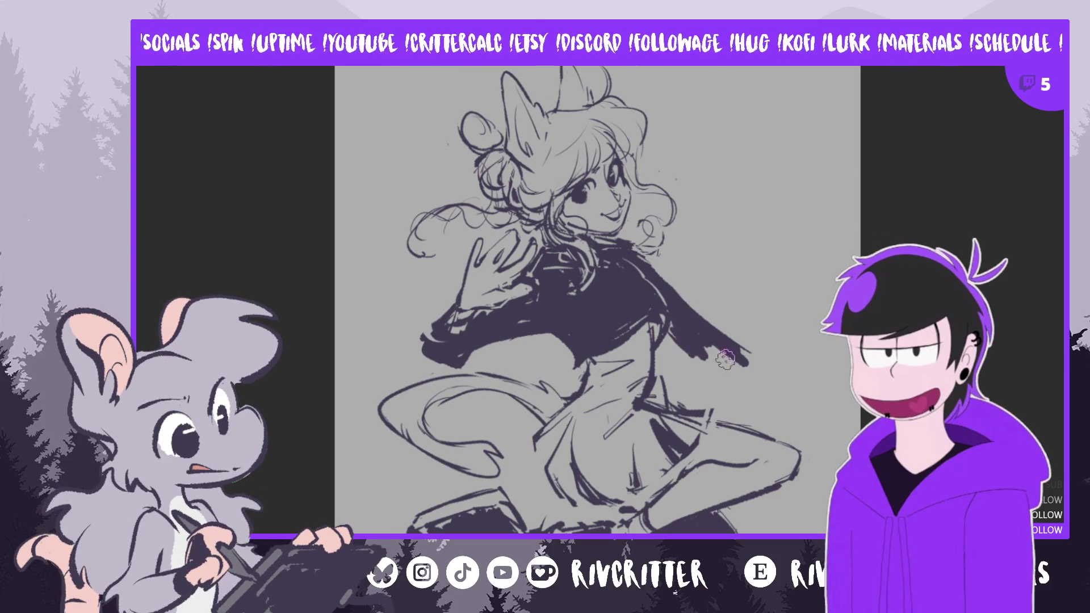
Paint the outstretched sleeve darker and longer, then erase the fingers at its end
mouse_move(710, 349)
mouse_down()
mouse_move(764, 369)
mouse_move(733, 357)
mouse_move(753, 374)
mouse_move(752, 392)
mouse_move(743, 349)
mouse_move(780, 375)
mouse_up()
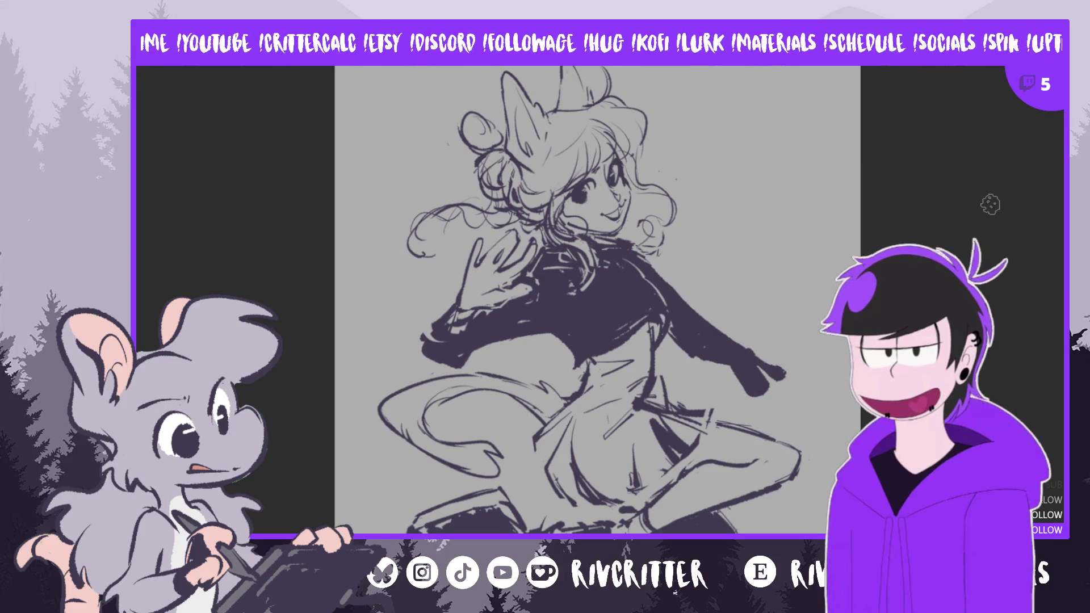
key(m)
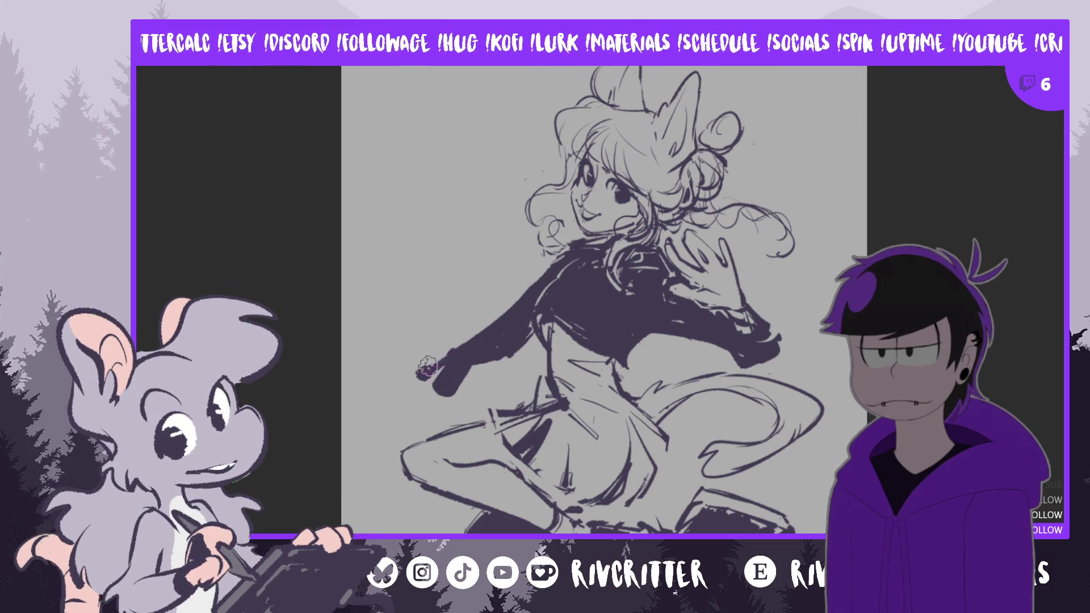
mouse_move(421, 366)
mouse_down()
mouse_move(456, 339)
mouse_move(424, 389)
mouse_move(484, 362)
mouse_move(431, 385)
mouse_move(440, 388)
mouse_move(435, 405)
mouse_move(403, 404)
mouse_up()
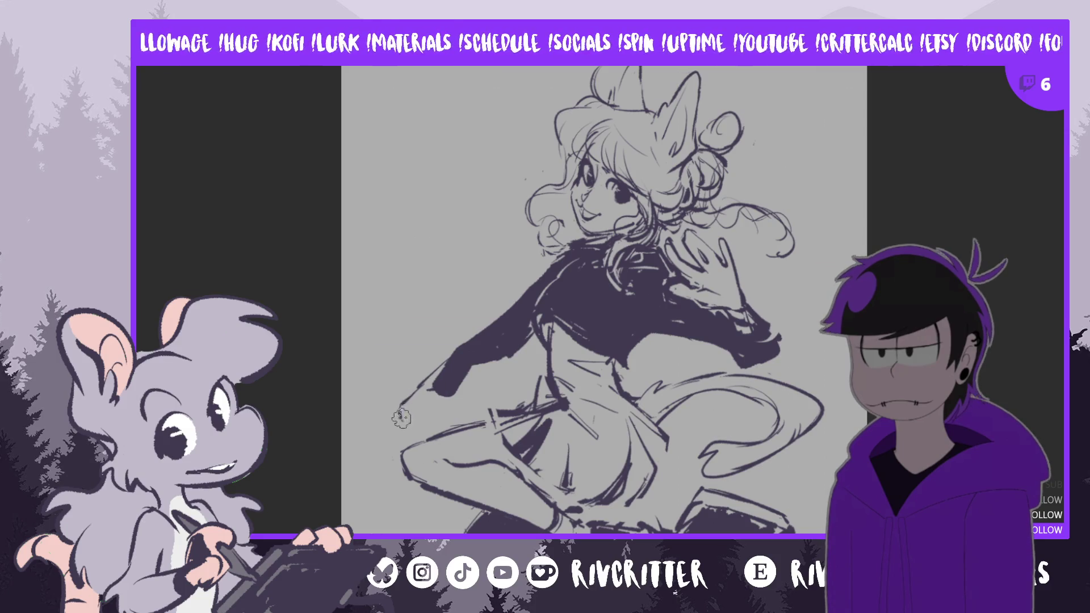
Redraw a loose hand with small details at the sleeve's tip
mouse_move(443, 401)
mouse_down()
mouse_move(436, 393)
mouse_move(425, 426)
mouse_move(467, 390)
mouse_move(441, 431)
mouse_up()
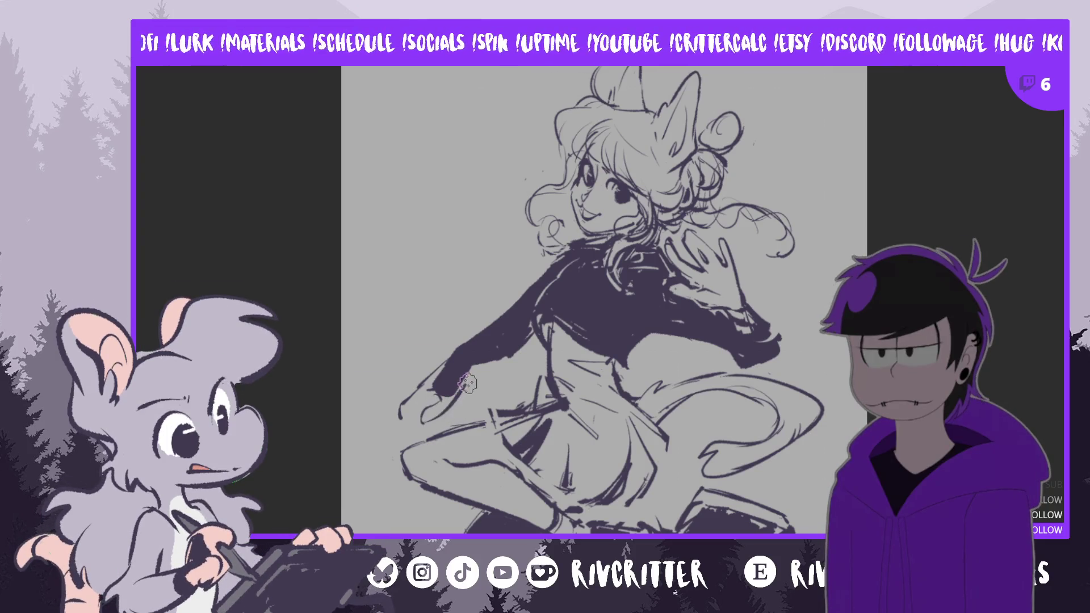
drag(449, 407, 466, 385)
key(m)
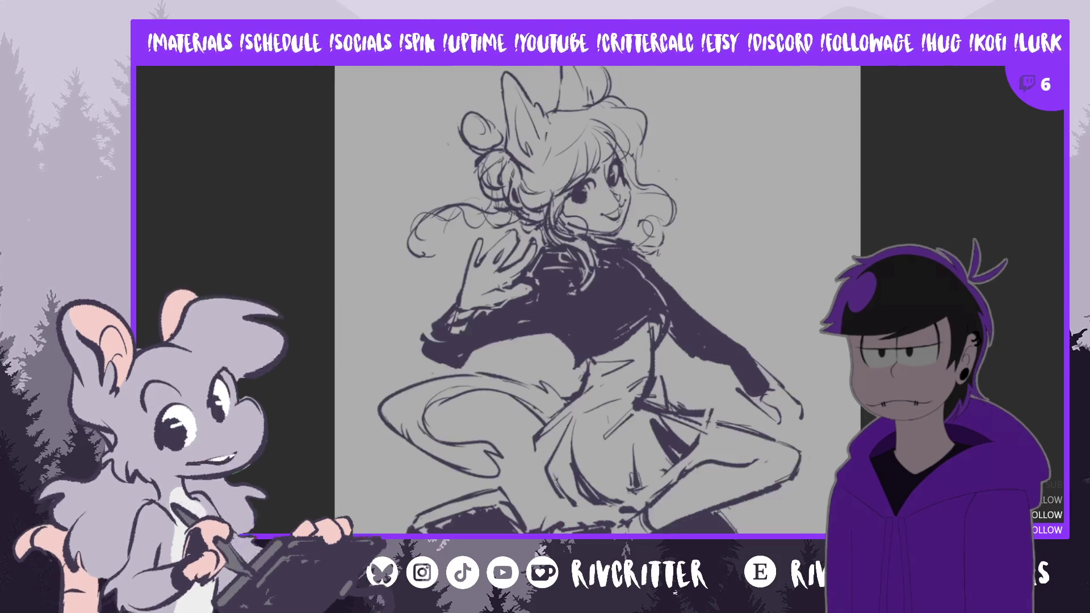
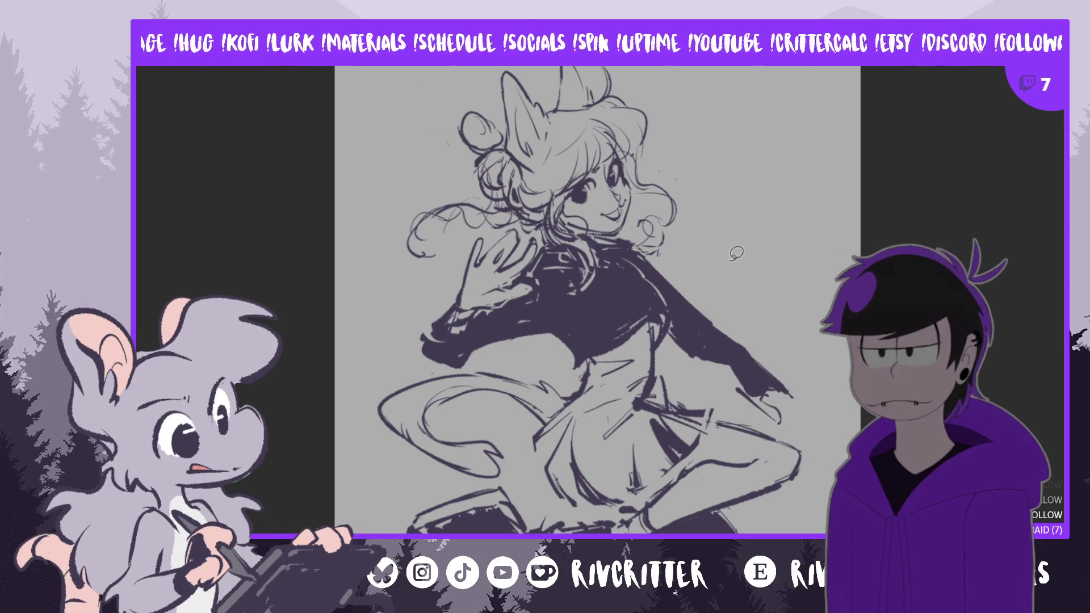
Lasso the outstretched right arm, nudge it right-down and tilt it counter-clockwise, then deselect
drag(699, 293, 691, 369)
mouse_move(766, 416)
mouse_down()
mouse_move(823, 383)
mouse_move(754, 284)
mouse_up()
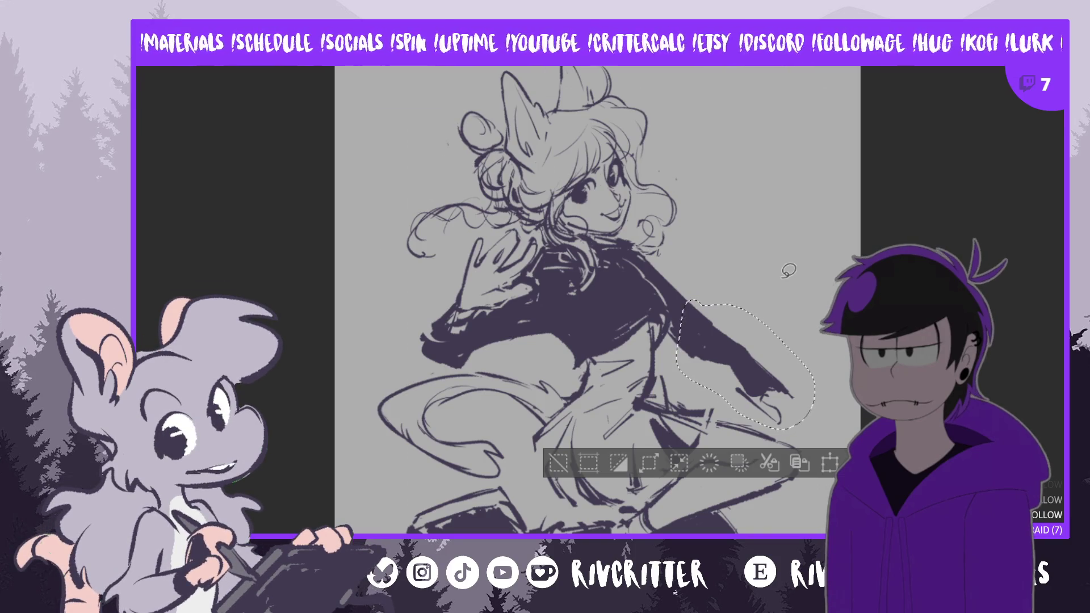
key(ctrl+t)
drag(795, 397, 807, 400)
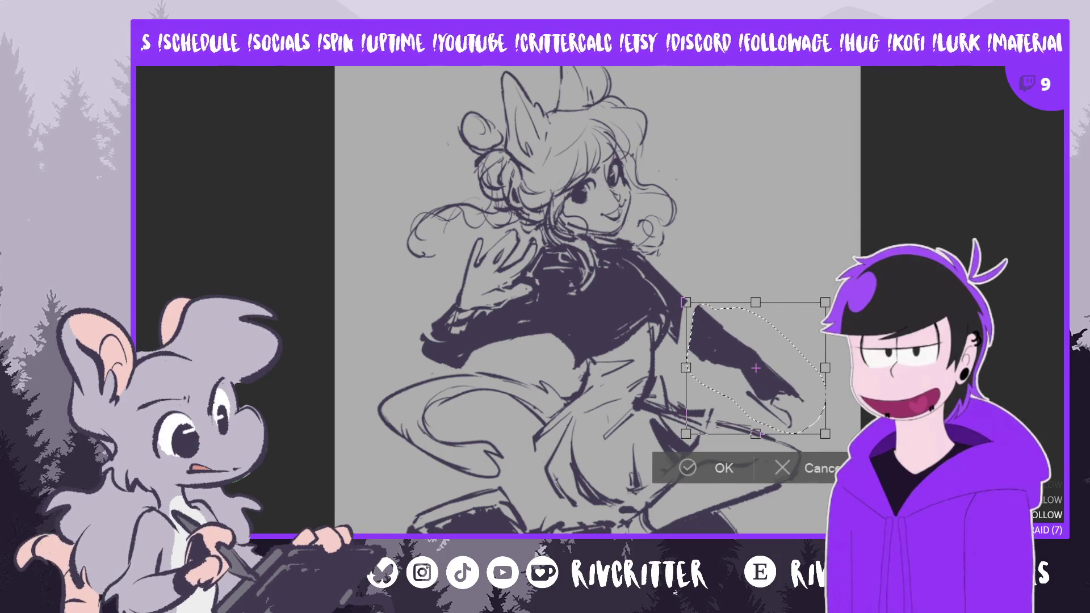
drag(830, 430, 807, 410)
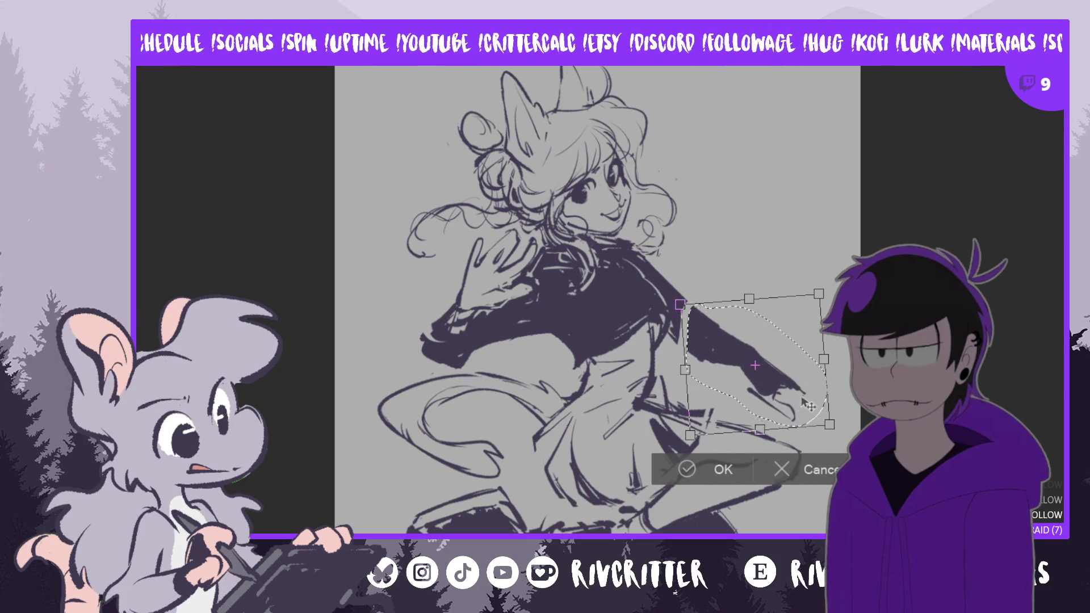
key(Return)
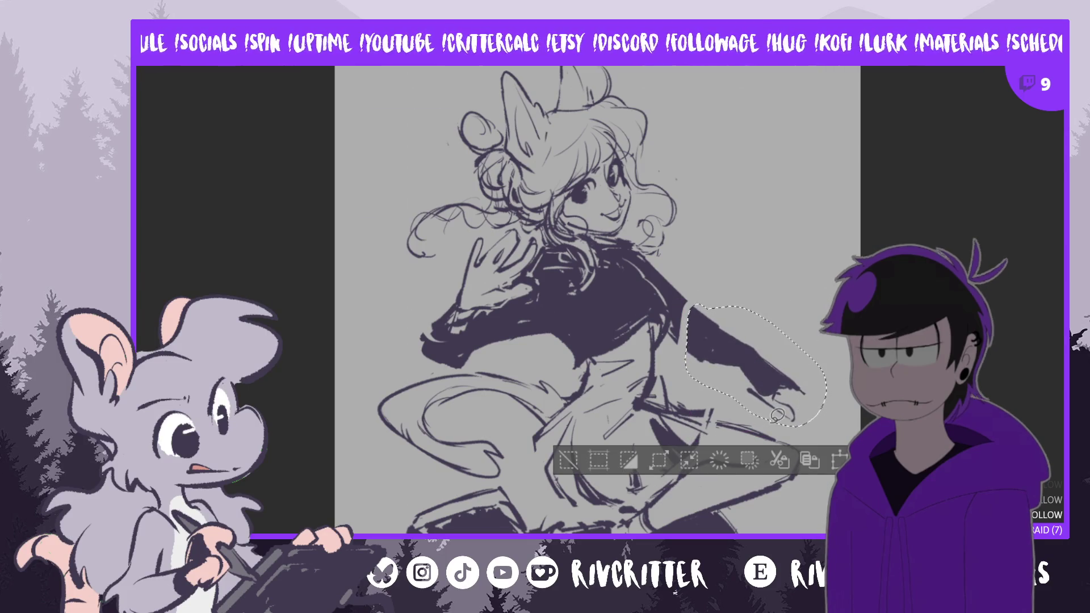
key(ctrl+d)
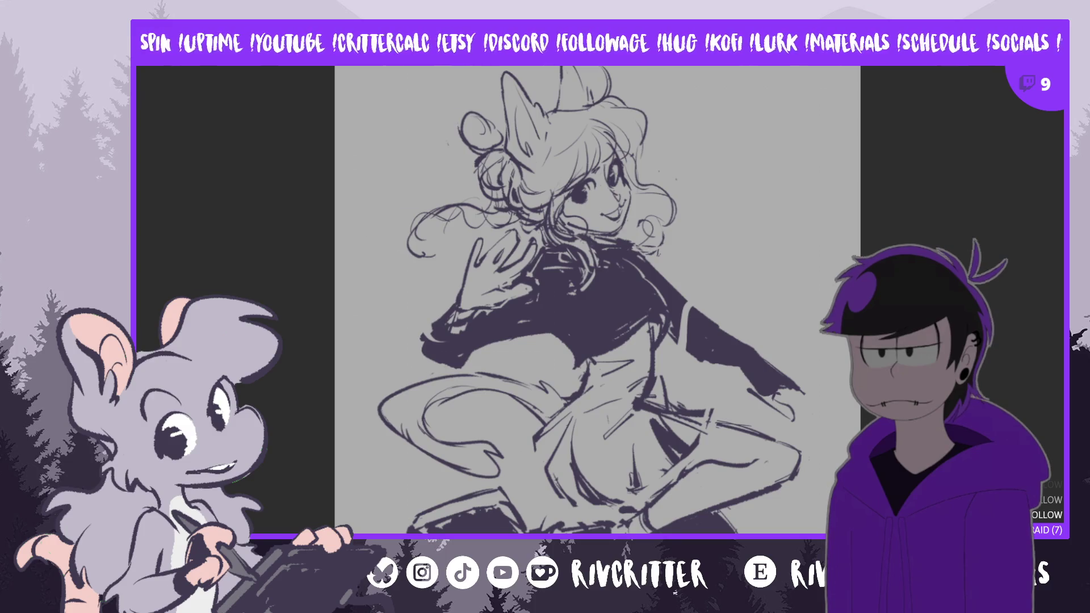
key(h)
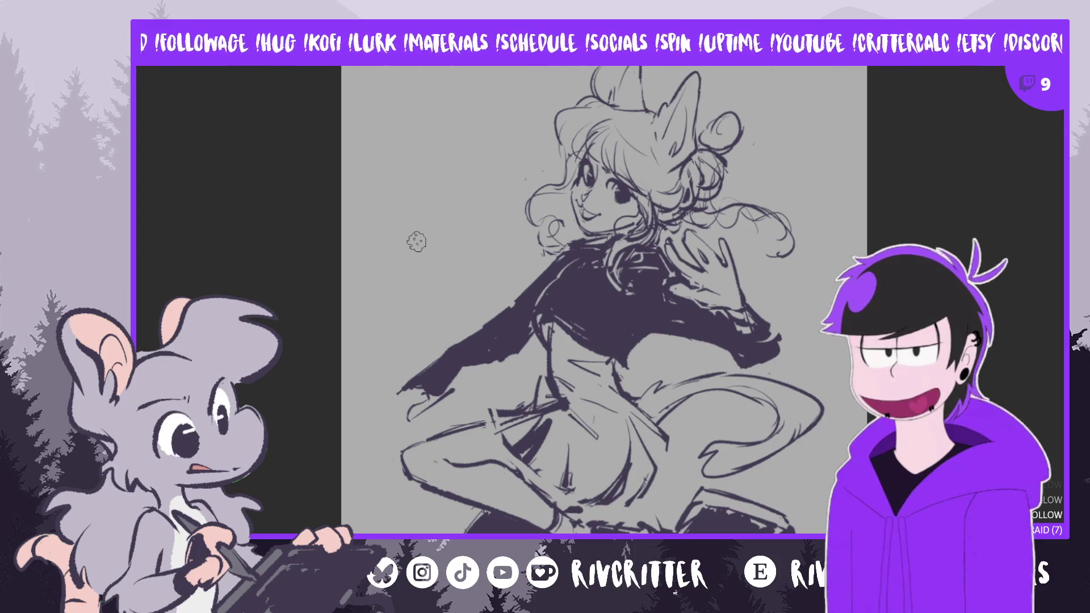
On the mirrored view, paint the sleeve longer and darker and block in the hand at its tip
drag(397, 395, 428, 385)
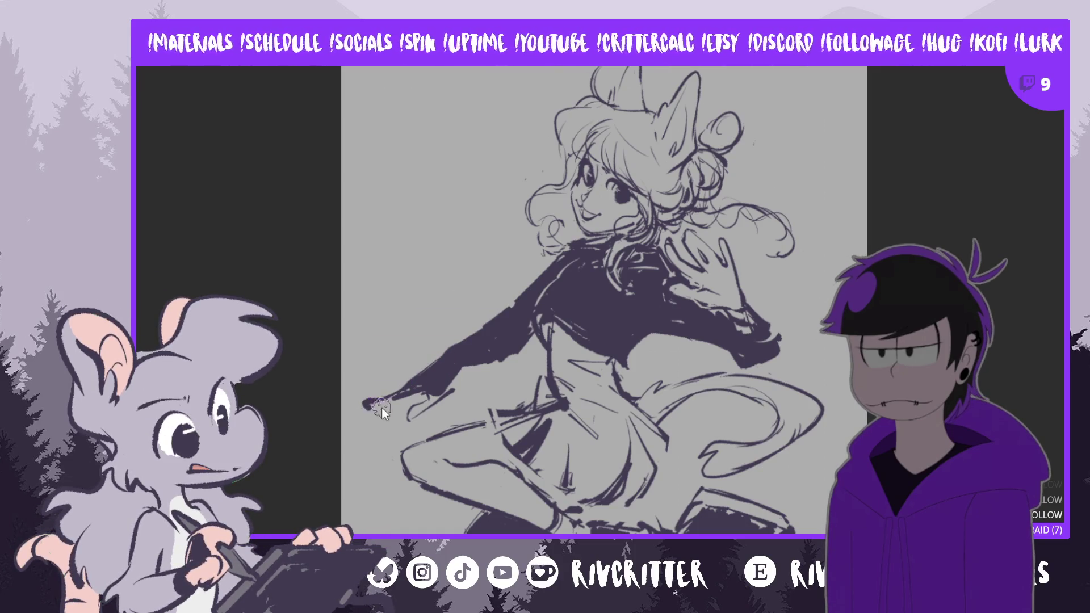
drag(375, 407, 418, 387)
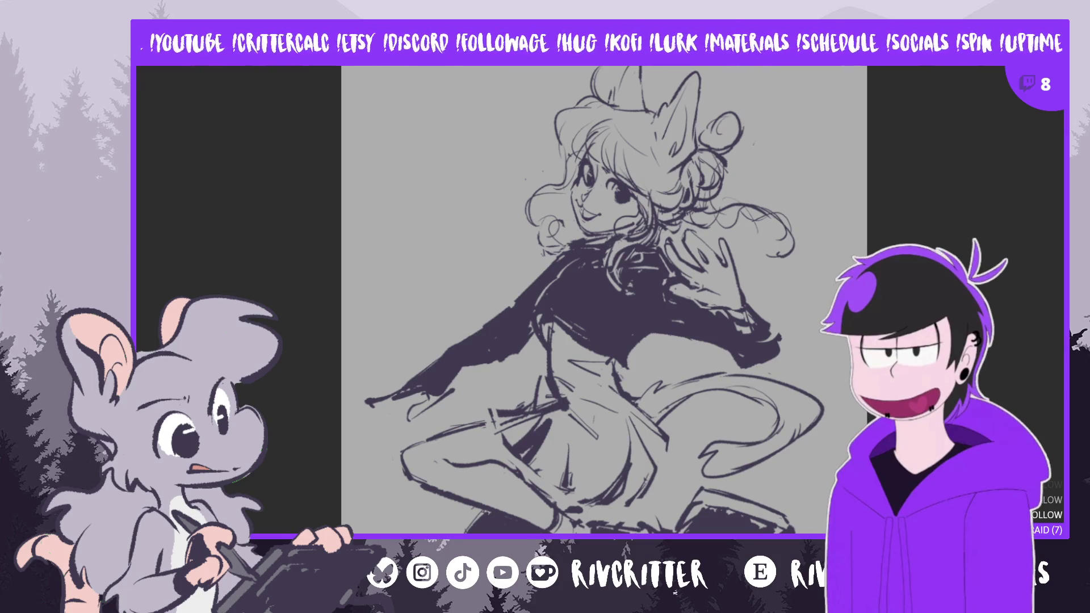
drag(371, 400, 411, 398)
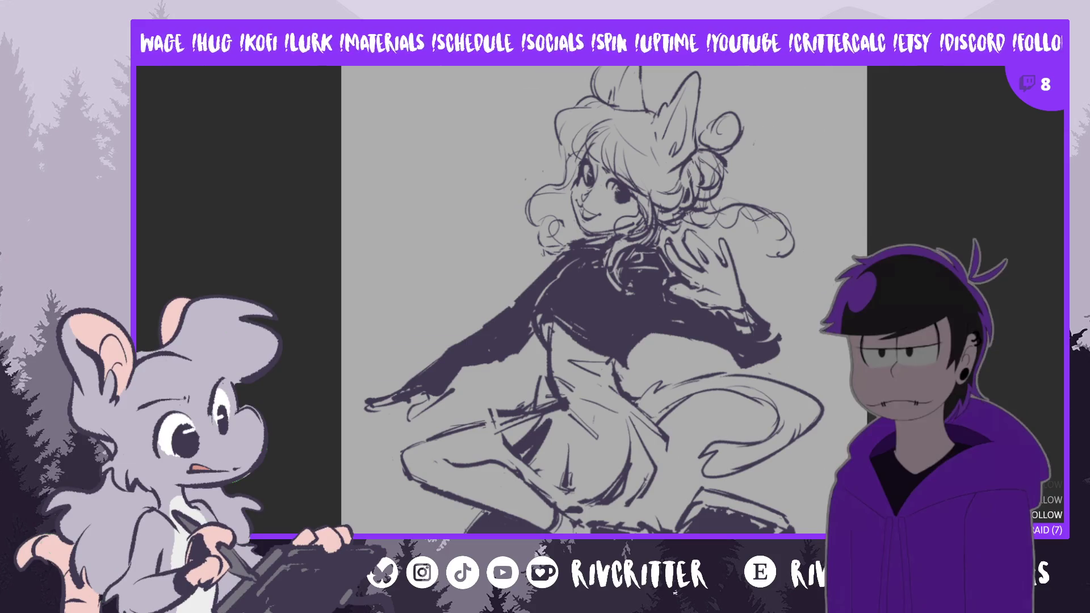
key(m)
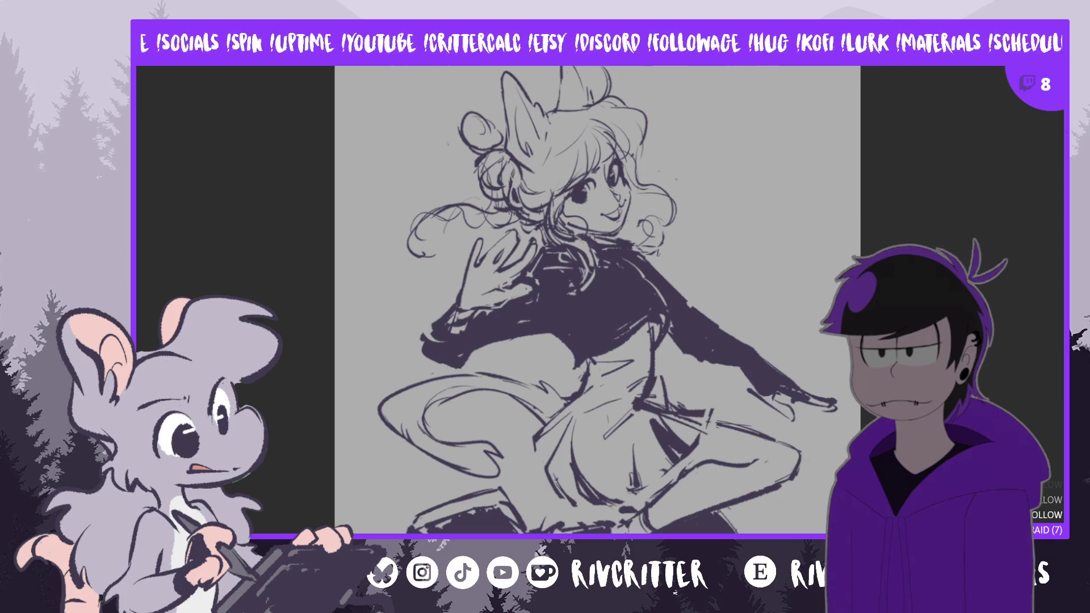
Free-transform the whole drawing layer with a slight clockwise rotation and apply it
key(ctrl+t)
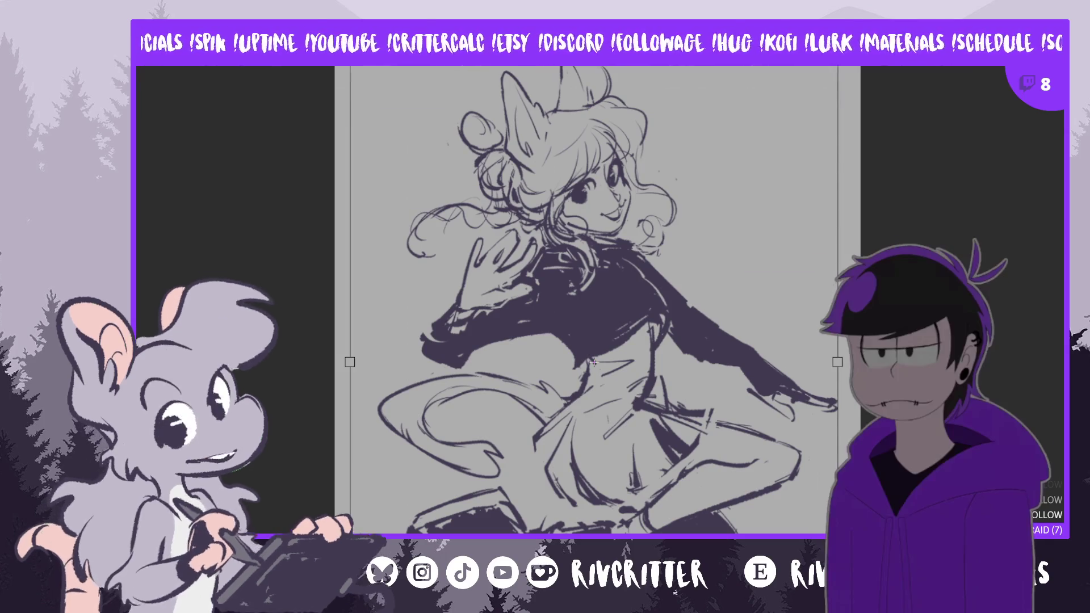
drag(856, 120, 877, 150)
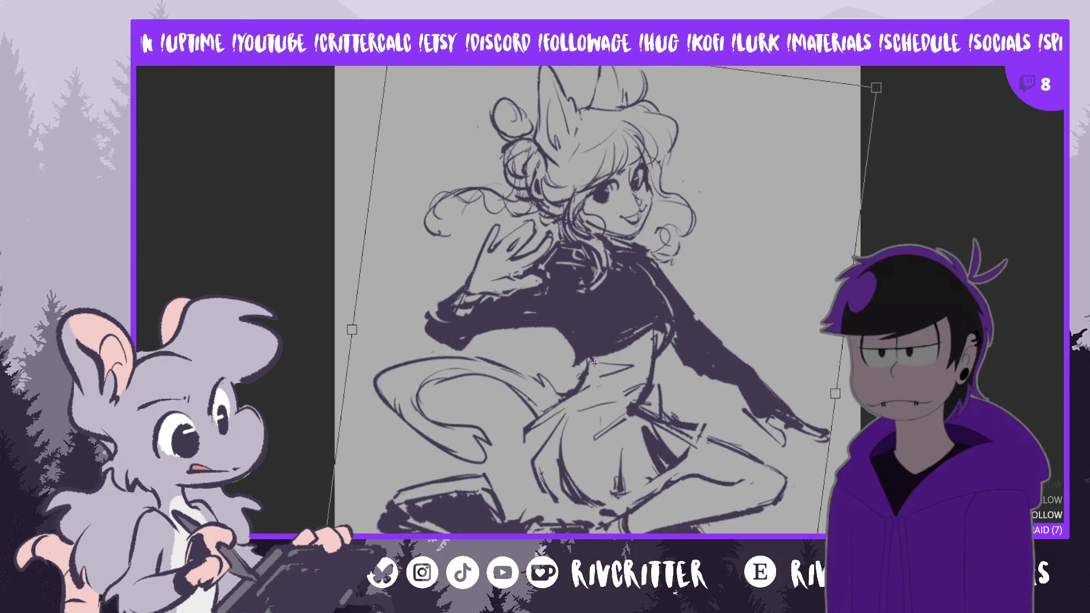
key(Return)
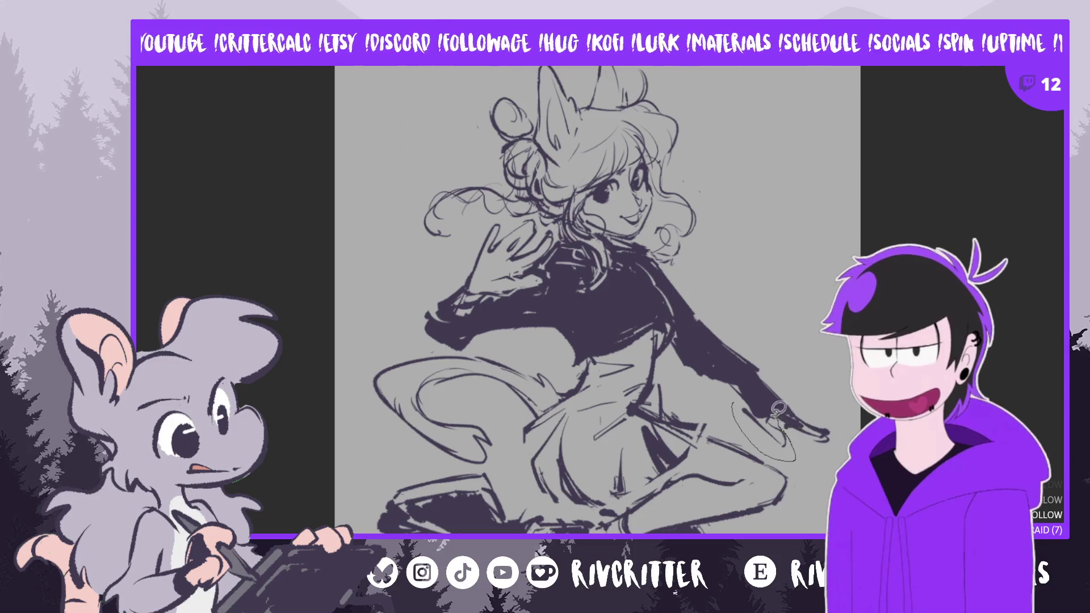
Select the outstretched hand, rotate it further in two small drags, and commit with OK
drag(797, 437, 741, 402)
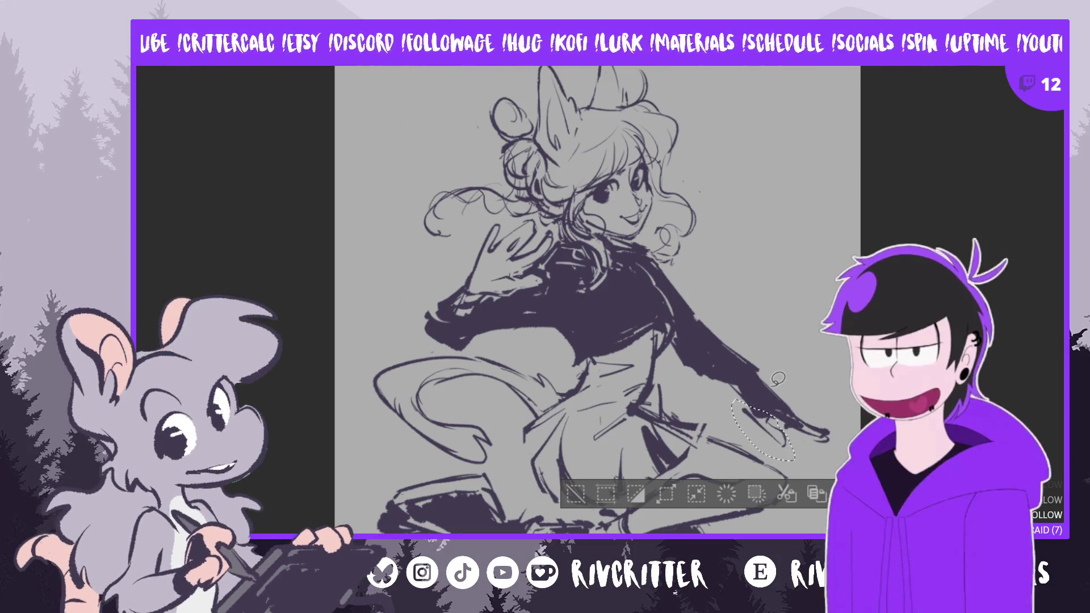
key(ctrl+t)
drag(819, 467, 809, 460)
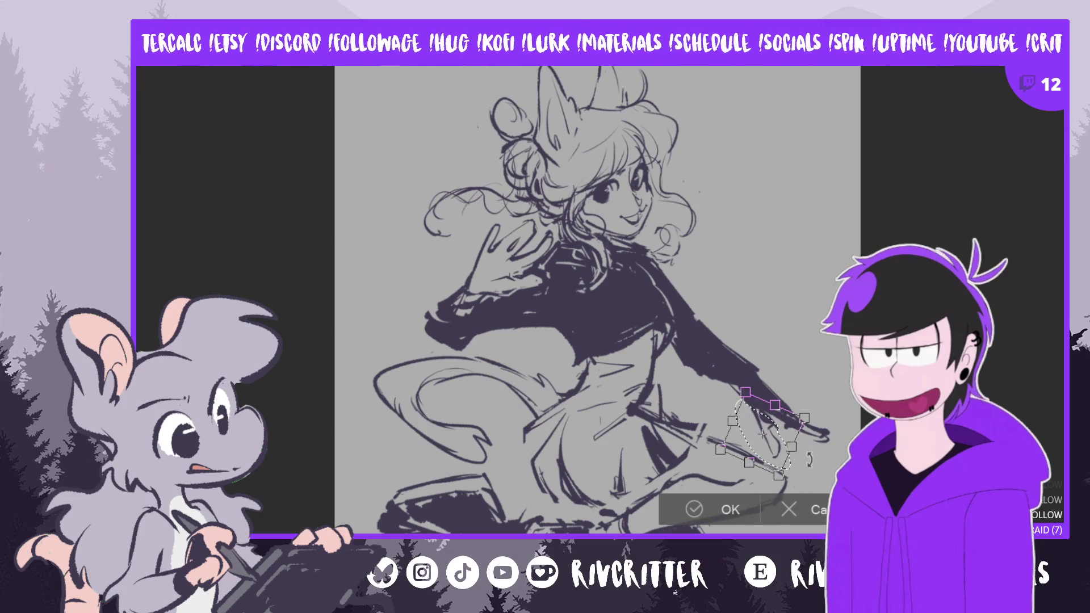
drag(808, 460, 779, 452)
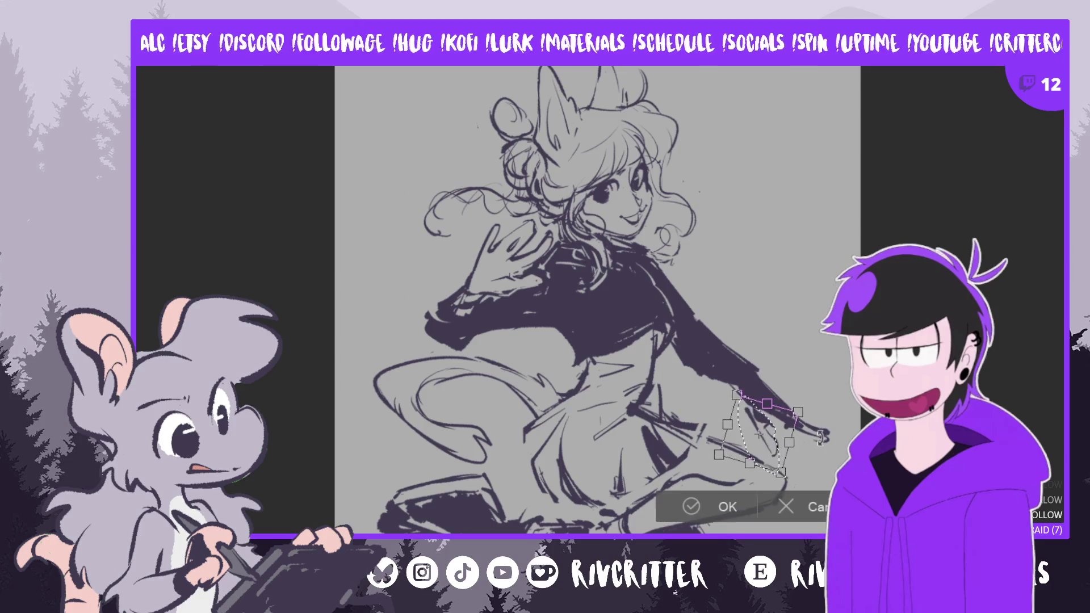
click(712, 503)
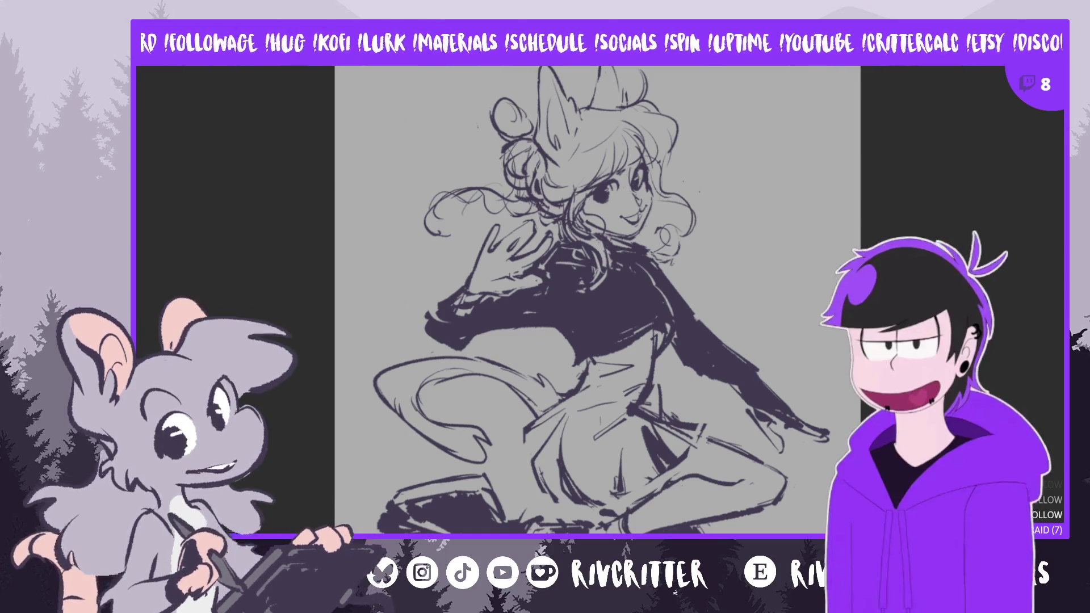
scroll(594, 364, up, 3)
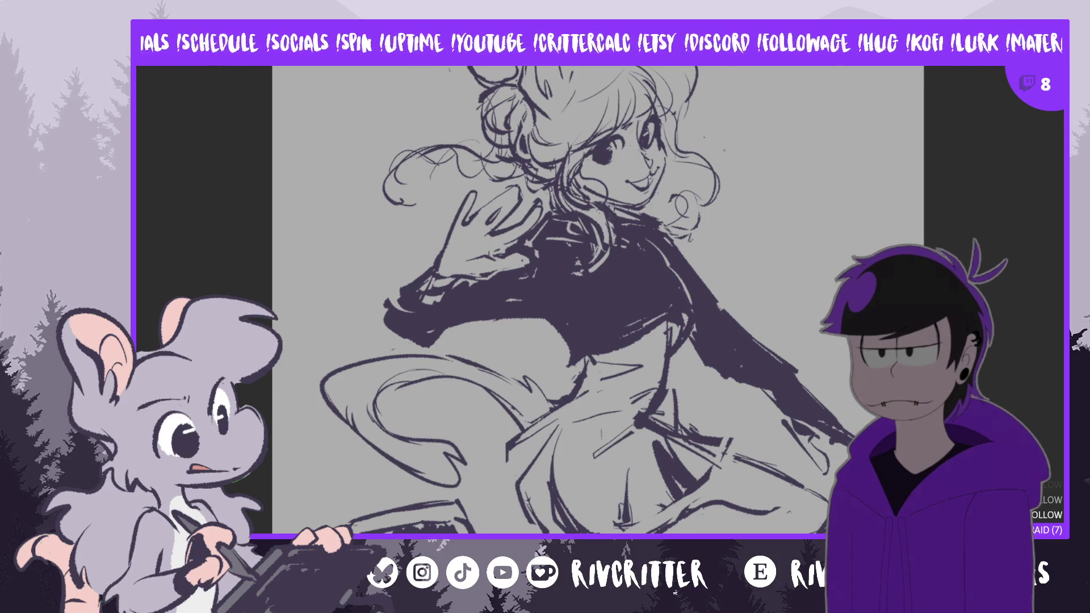
Mirror the canvas view horizontally to check the sketch's proportions
key(h)
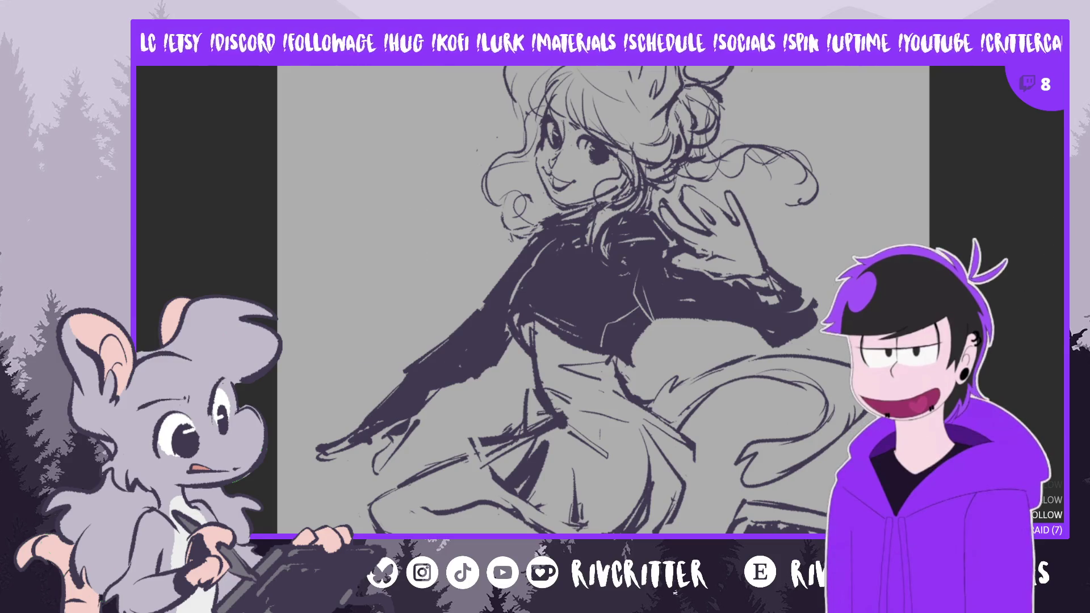
scroll(805, 219, down, 1)
scroll(422, 202, down, 1)
scroll(423, 201, down, 1)
scroll(423, 202, down, 1)
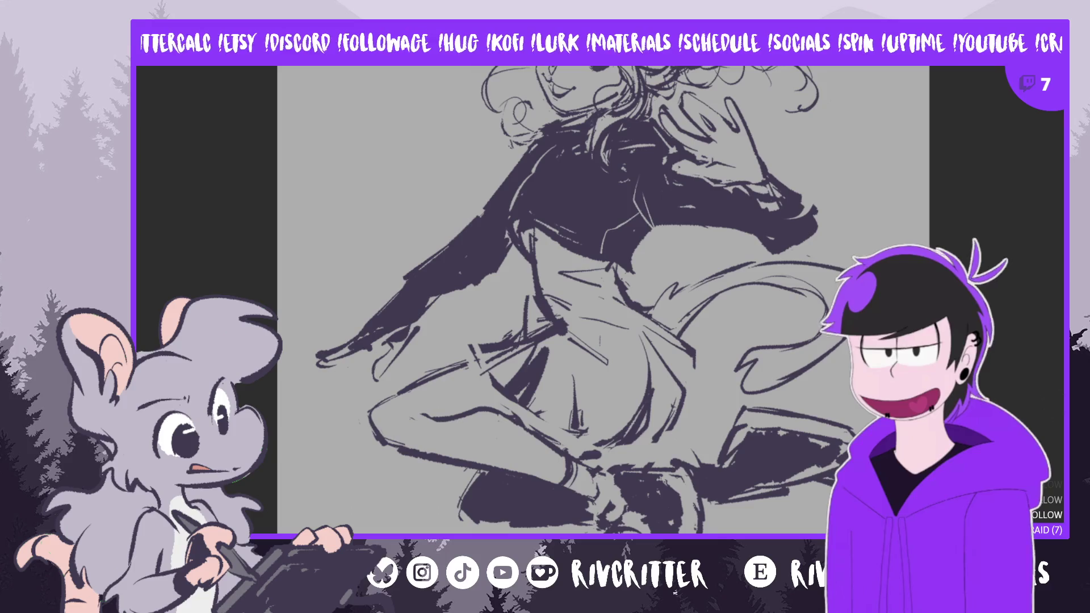
scroll(596, 298, down, 2)
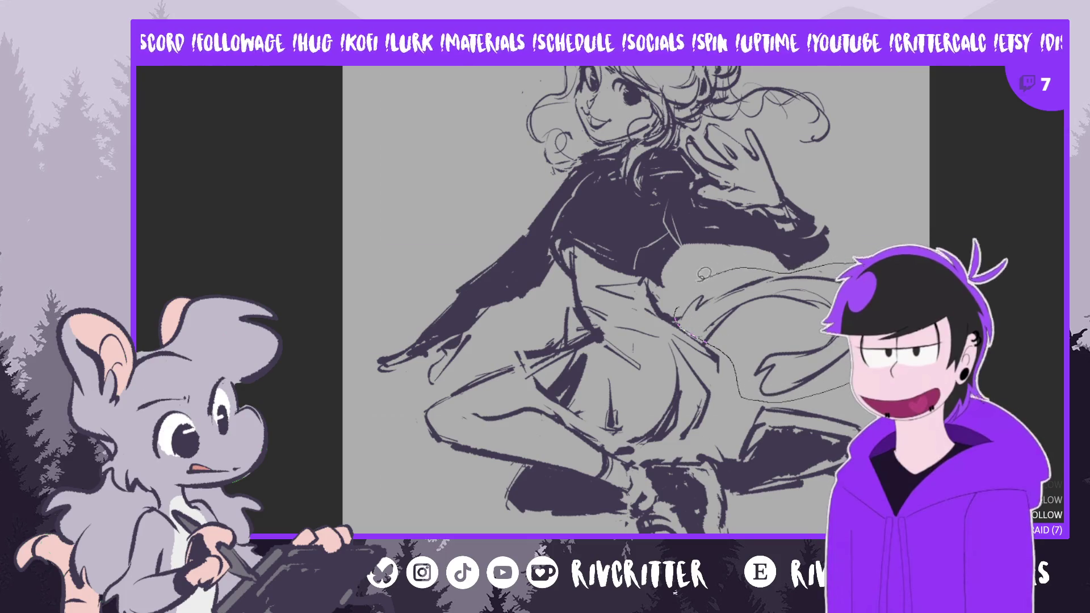
Lasso the skirt and tail, shift them slightly down-left, apply, deselect and unmirror the view
drag(818, 260, 760, 251)
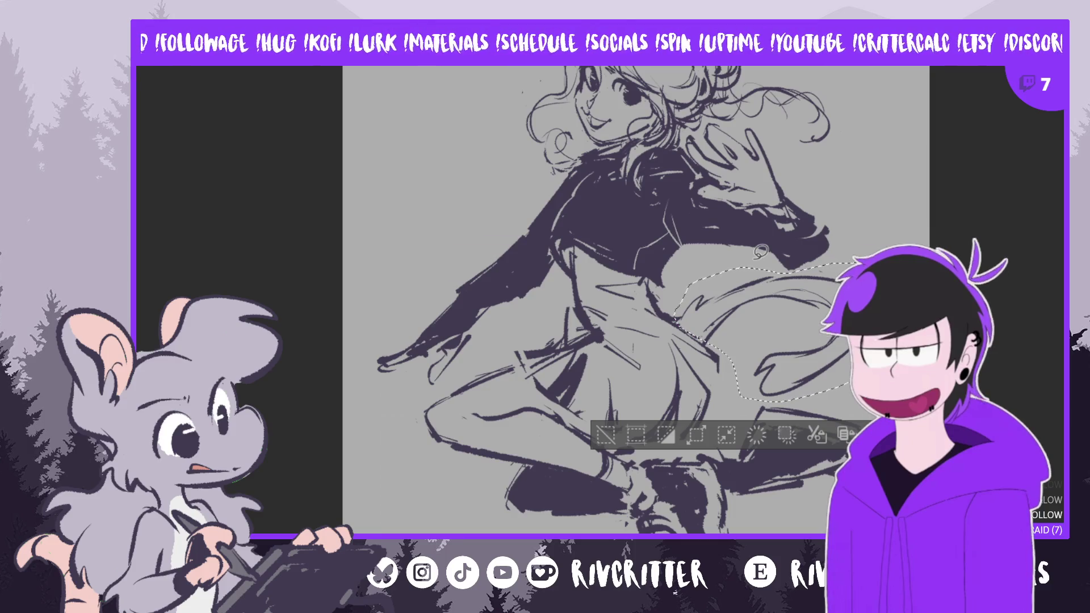
key(ctrl+t)
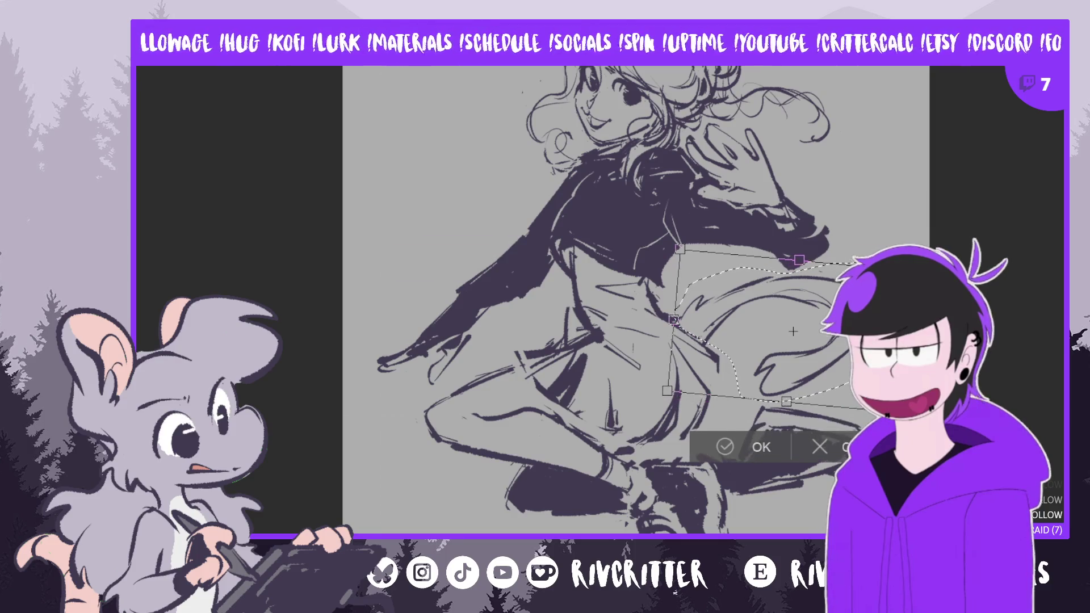
mouse_move(854, 395)
mouse_down()
mouse_move(843, 409)
mouse_move(834, 399)
mouse_up()
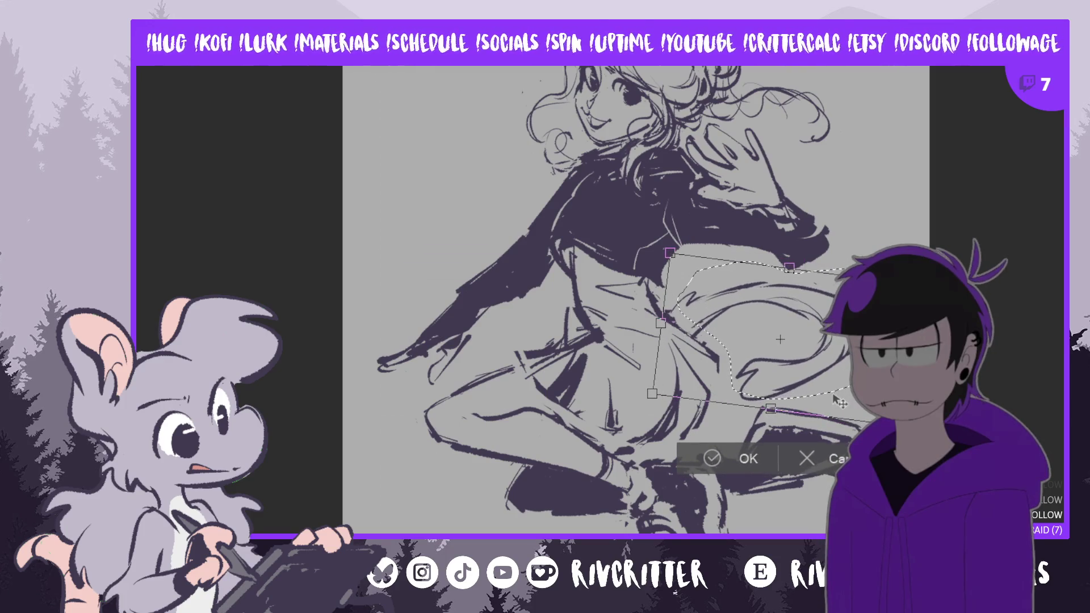
click(703, 459)
key(ctrl+d)
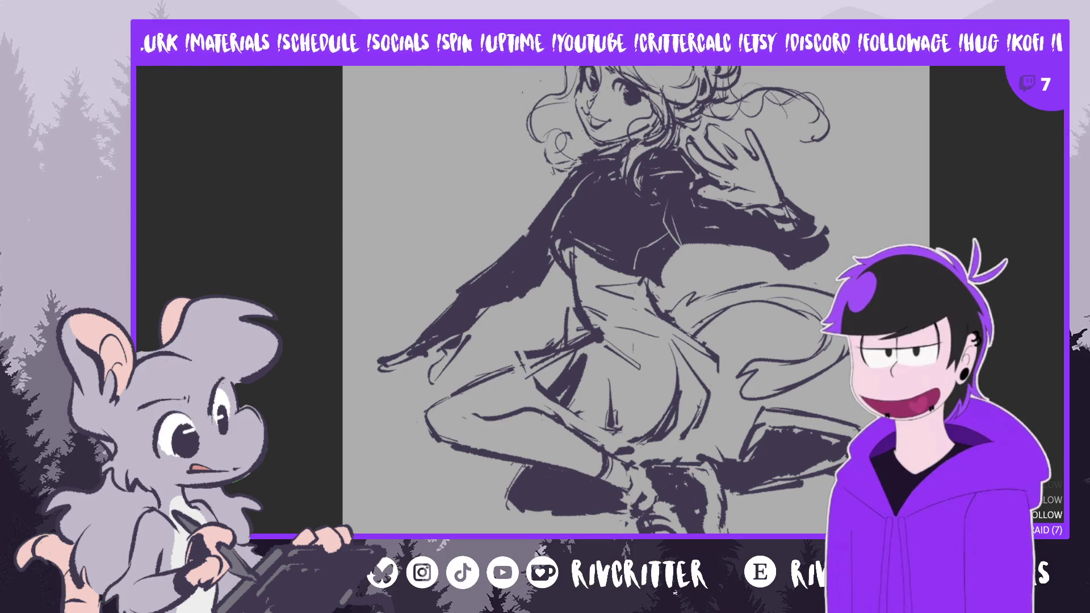
key(m)
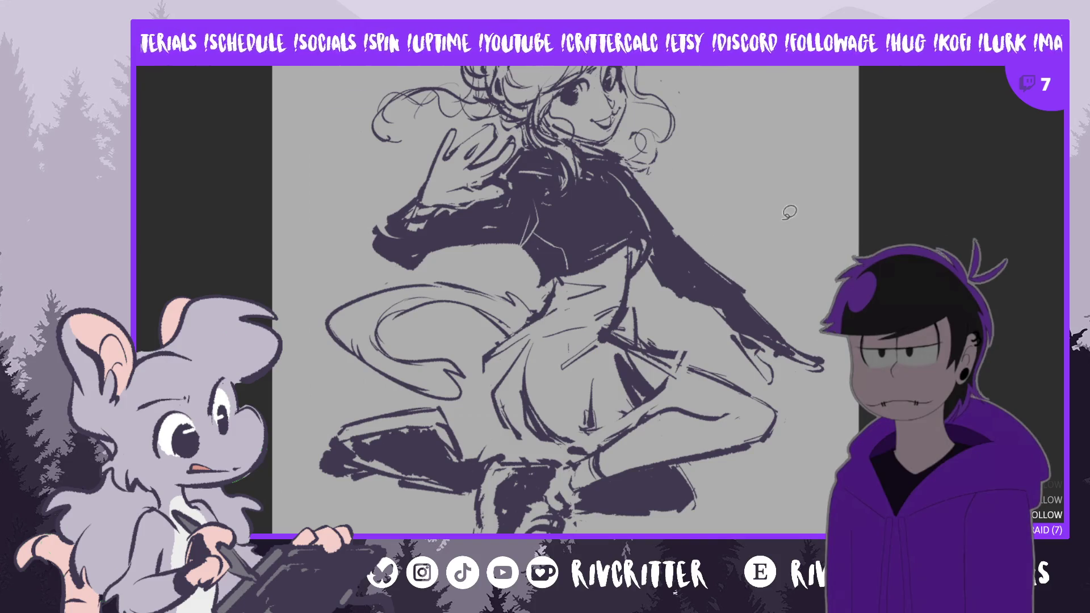
drag(747, 296, 711, 257)
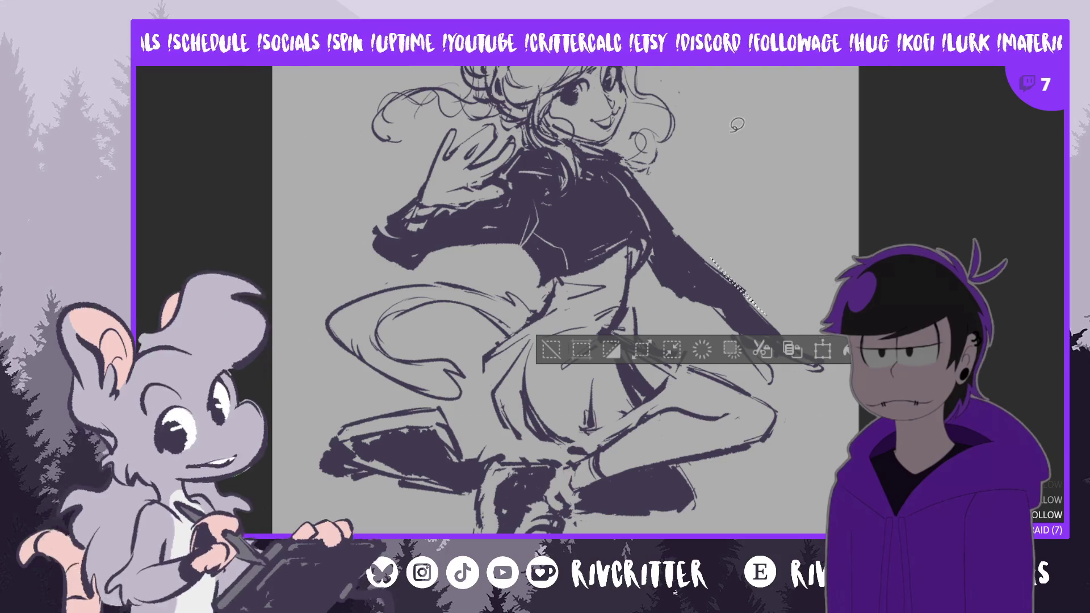
key(ctrl+d)
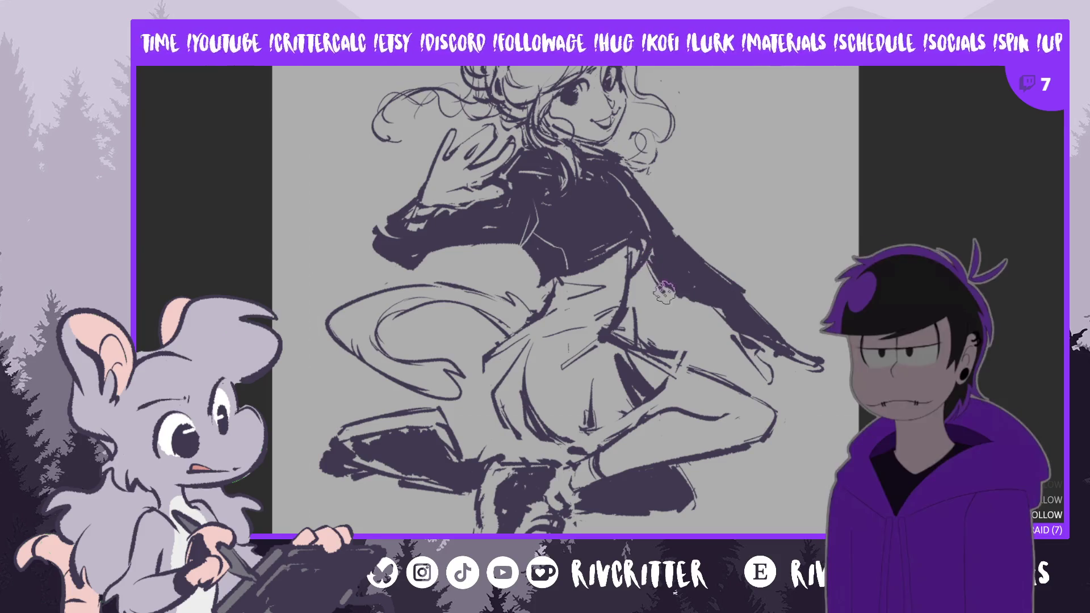
key(h)
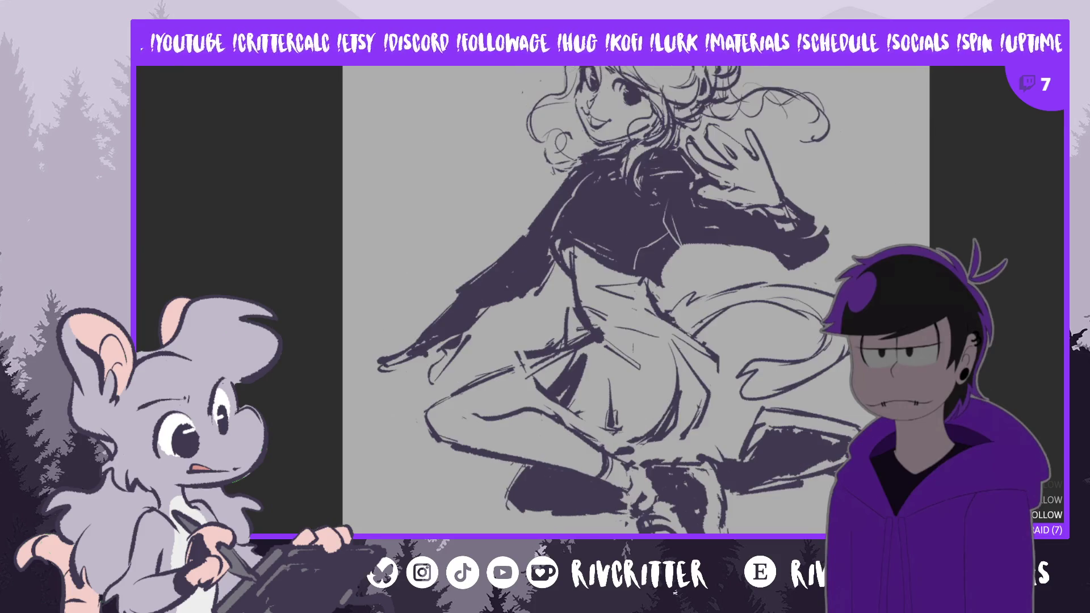